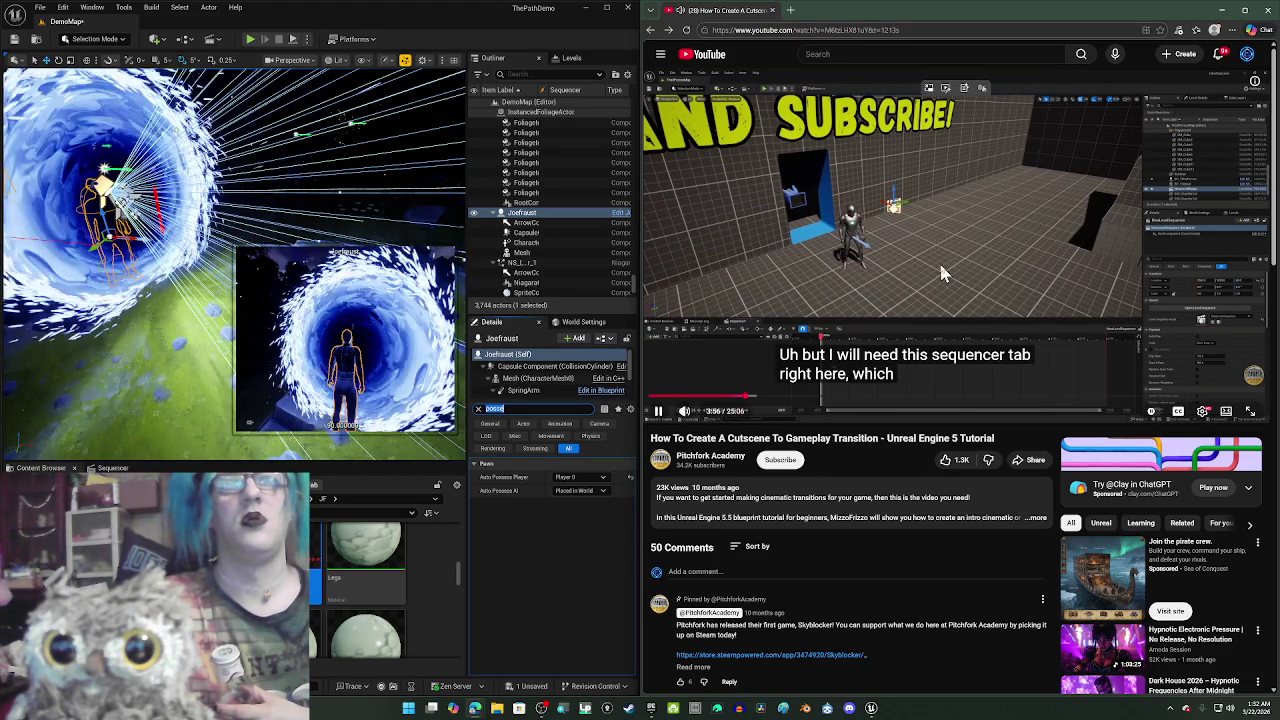
- Pause and resume the cutscene tutorial a few times during the section on adding actors
click(942, 274)
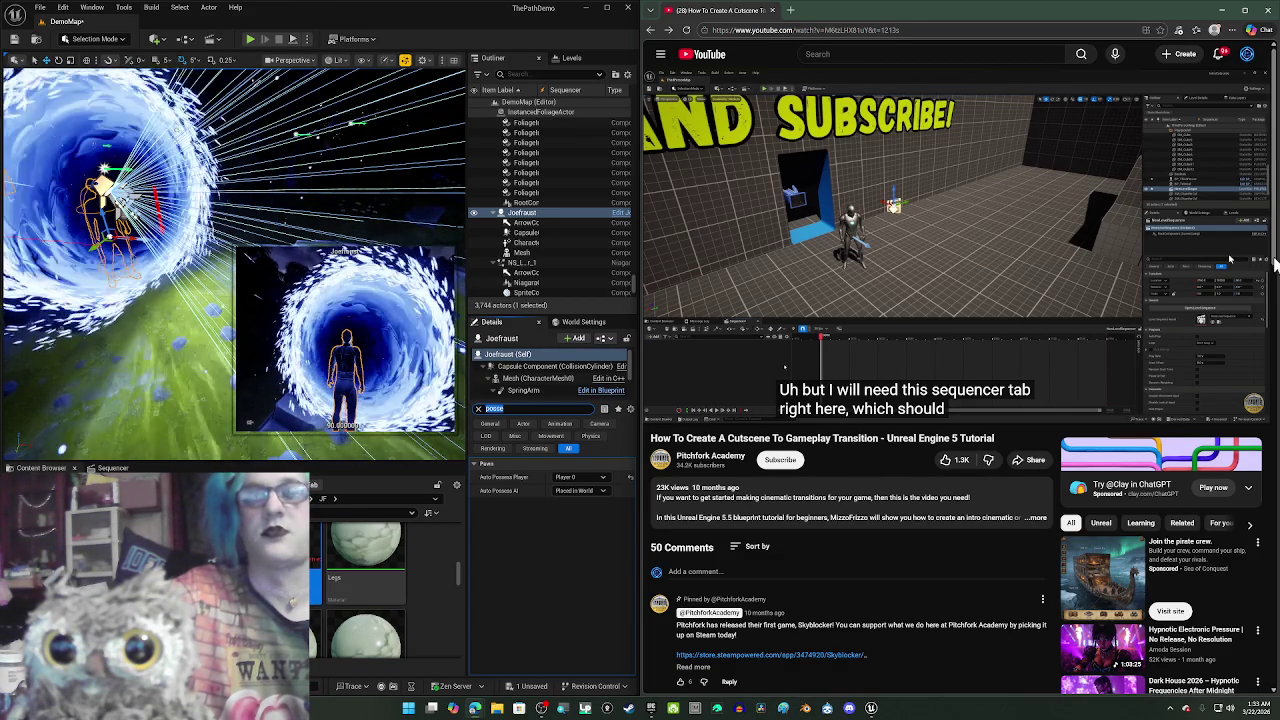
key(space)
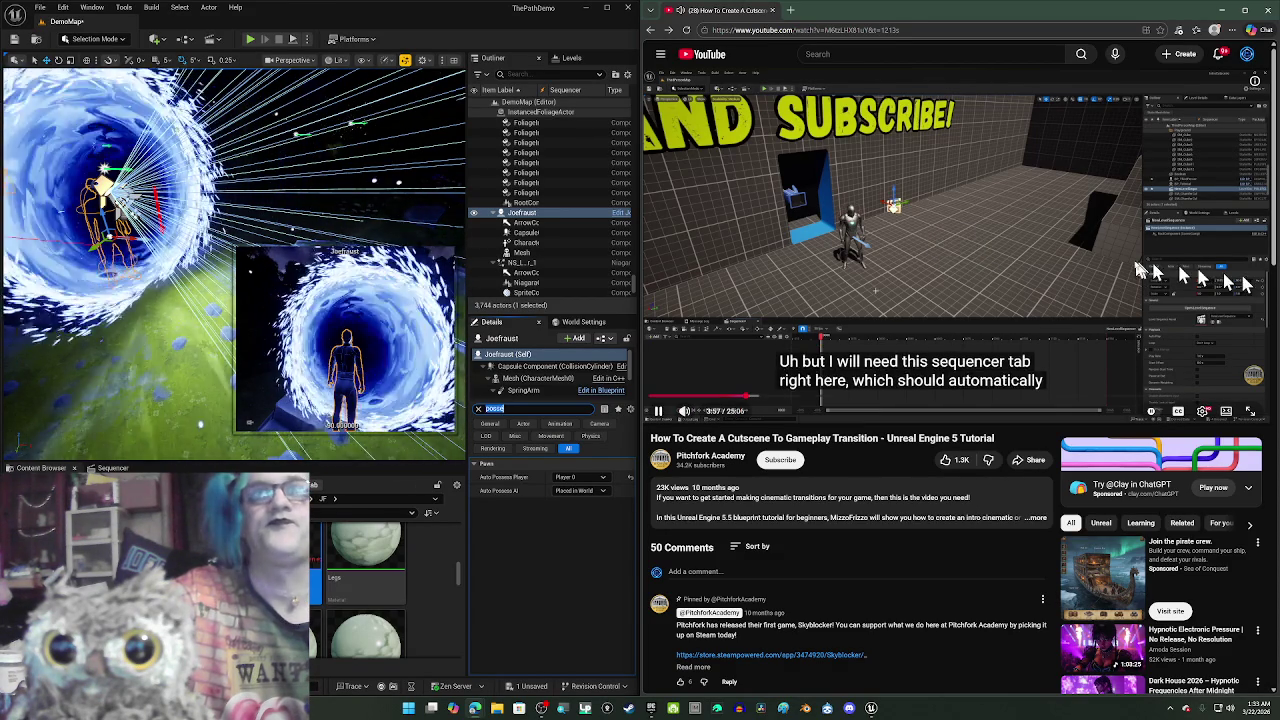
click(1137, 268)
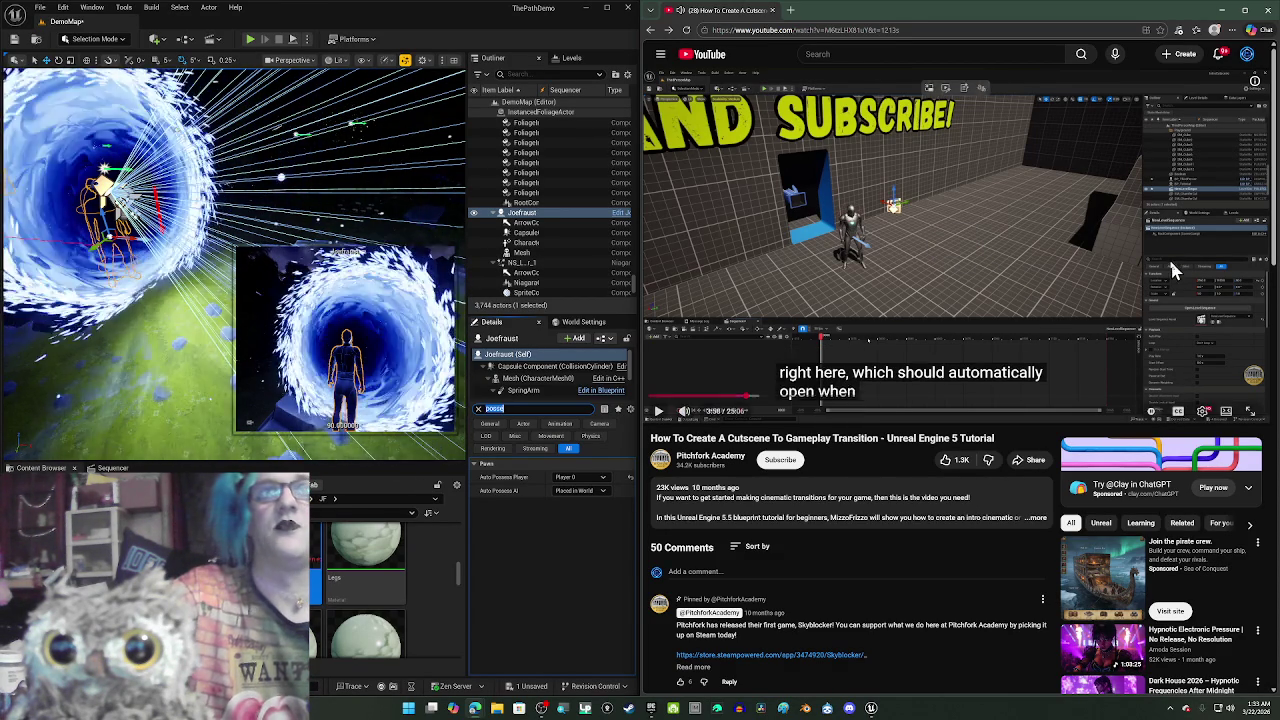
click(1077, 204)
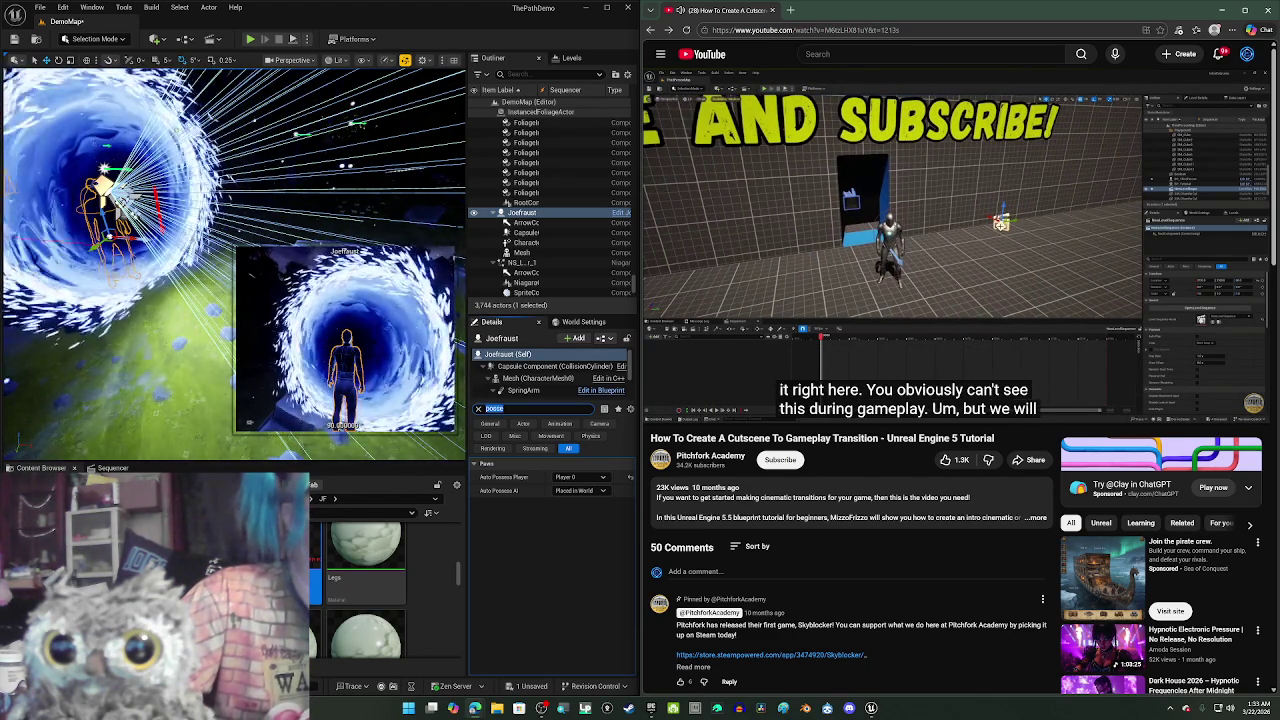
mouse_move(1050, 408)
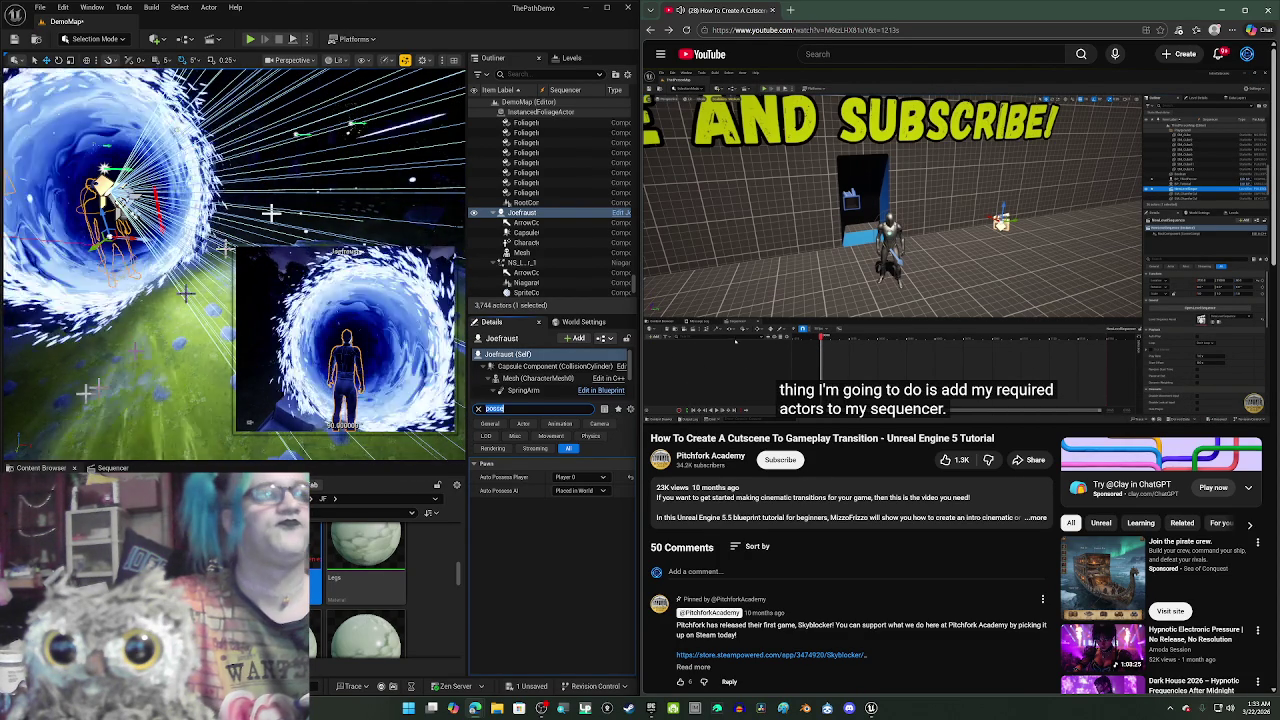
- Open the Sequencer, widen the level viewport and maximize the Unreal editor window
click(113, 468)
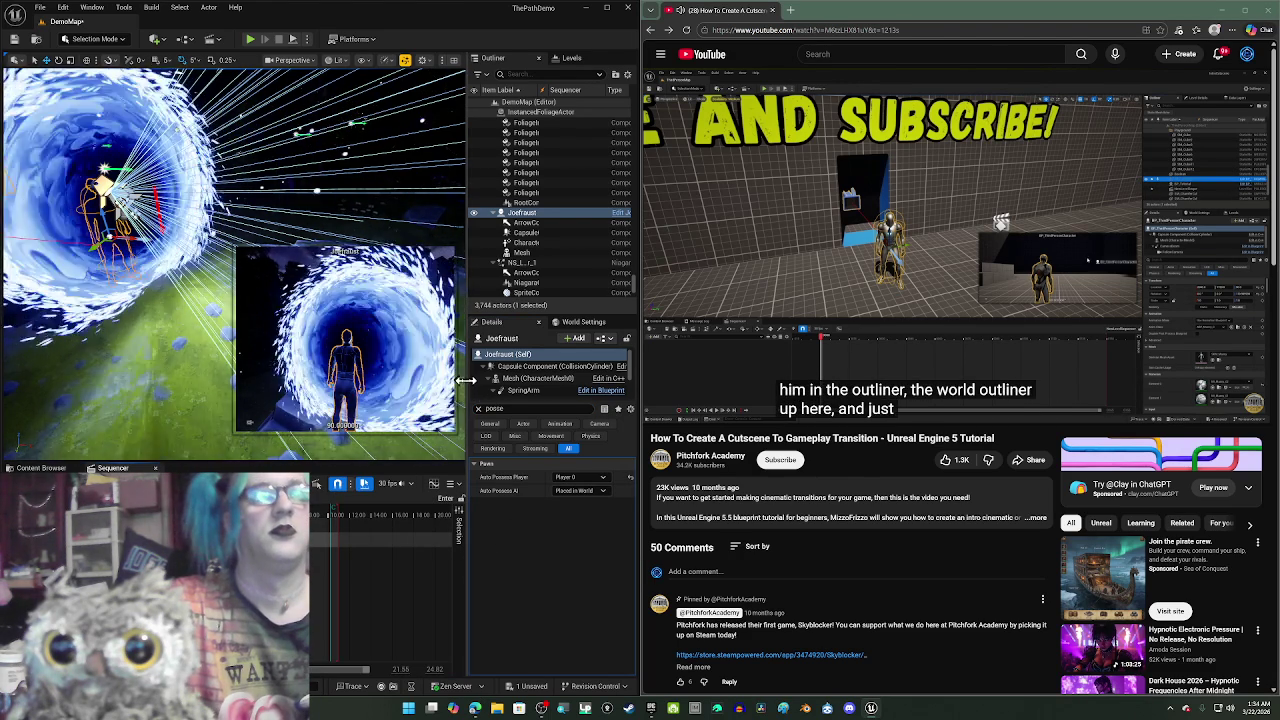
drag(478, 388, 514, 388)
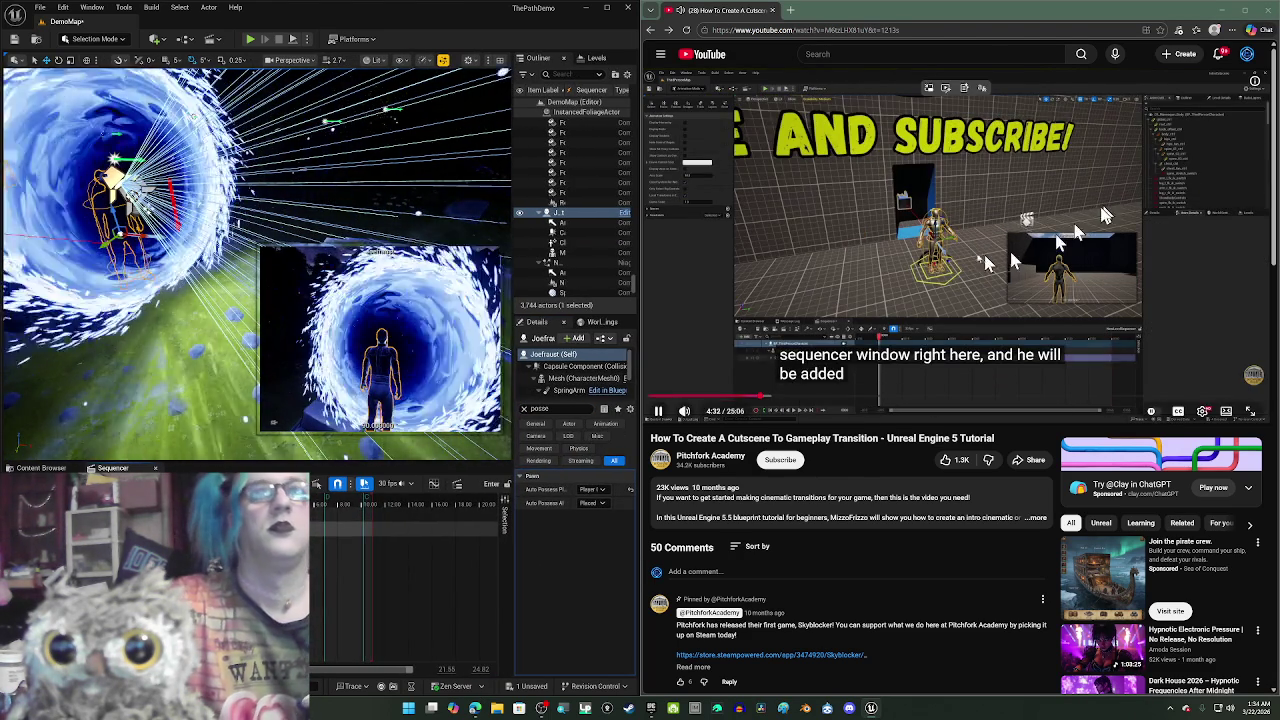
click(948, 258)
click(608, 8)
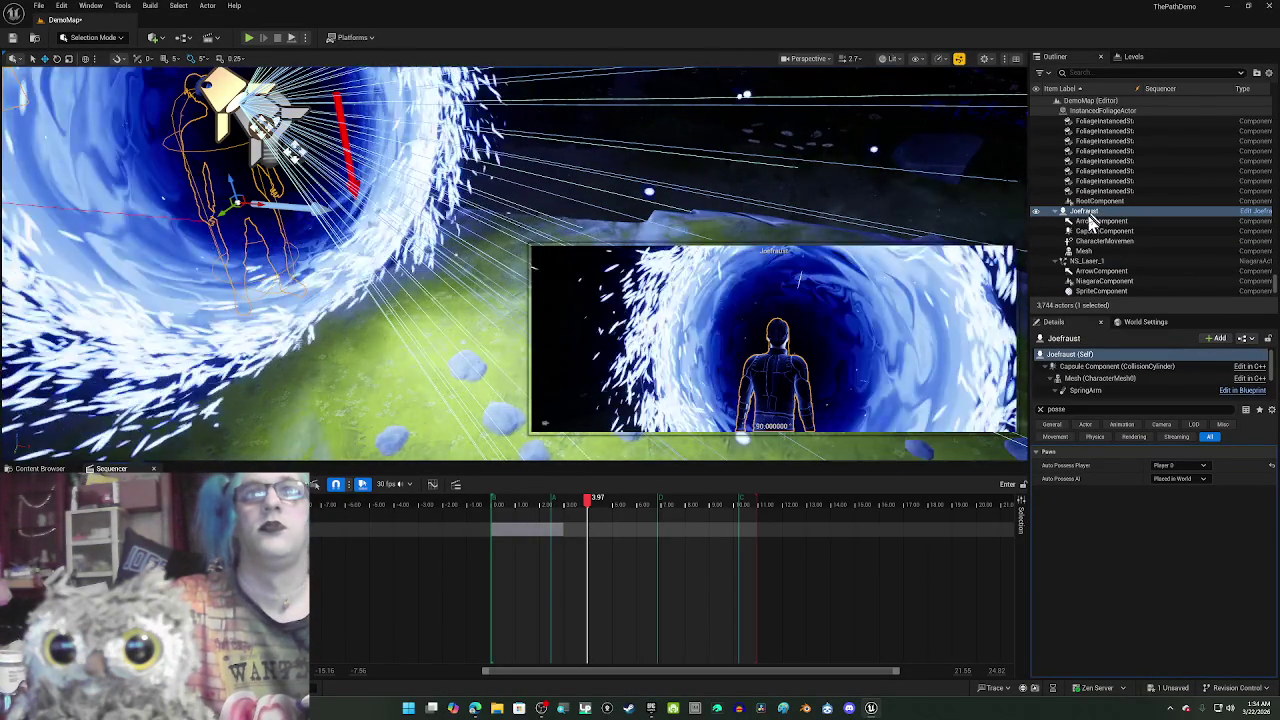
- Add Joefraust from the Outliner as a Sequencer track and snap the editor to the left half
click(1090, 212)
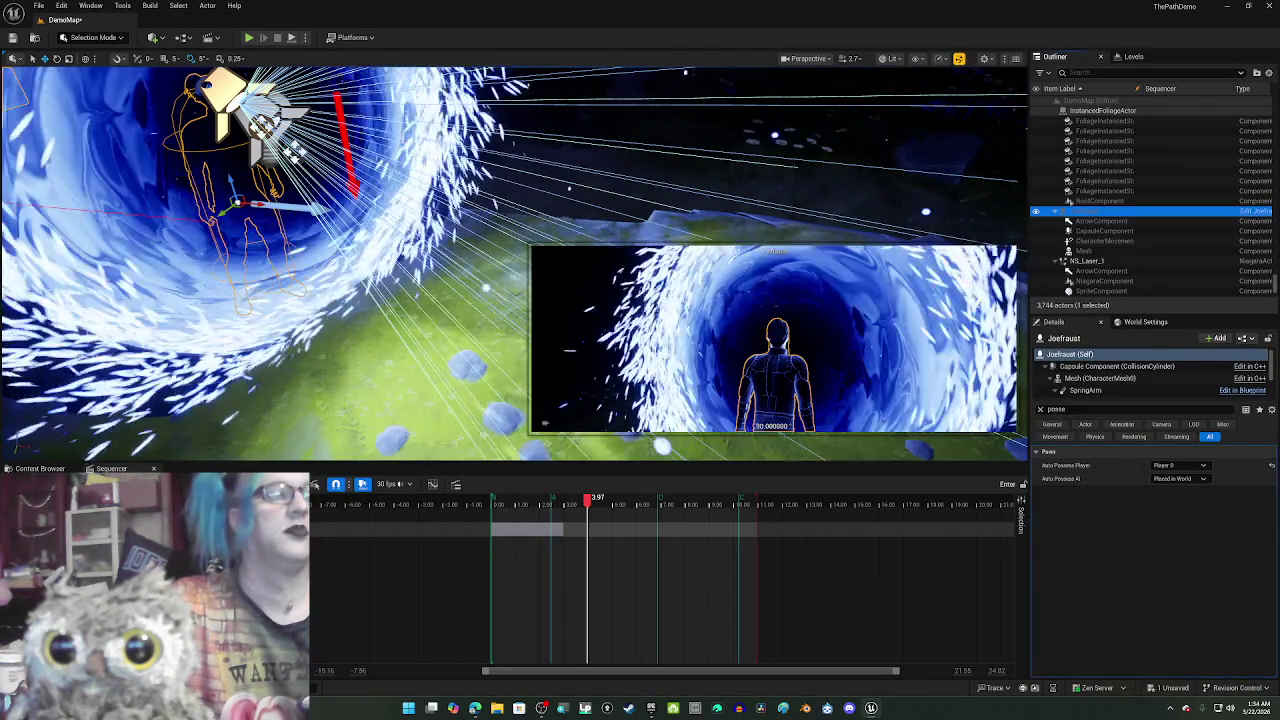
drag(1085, 212, 650, 543)
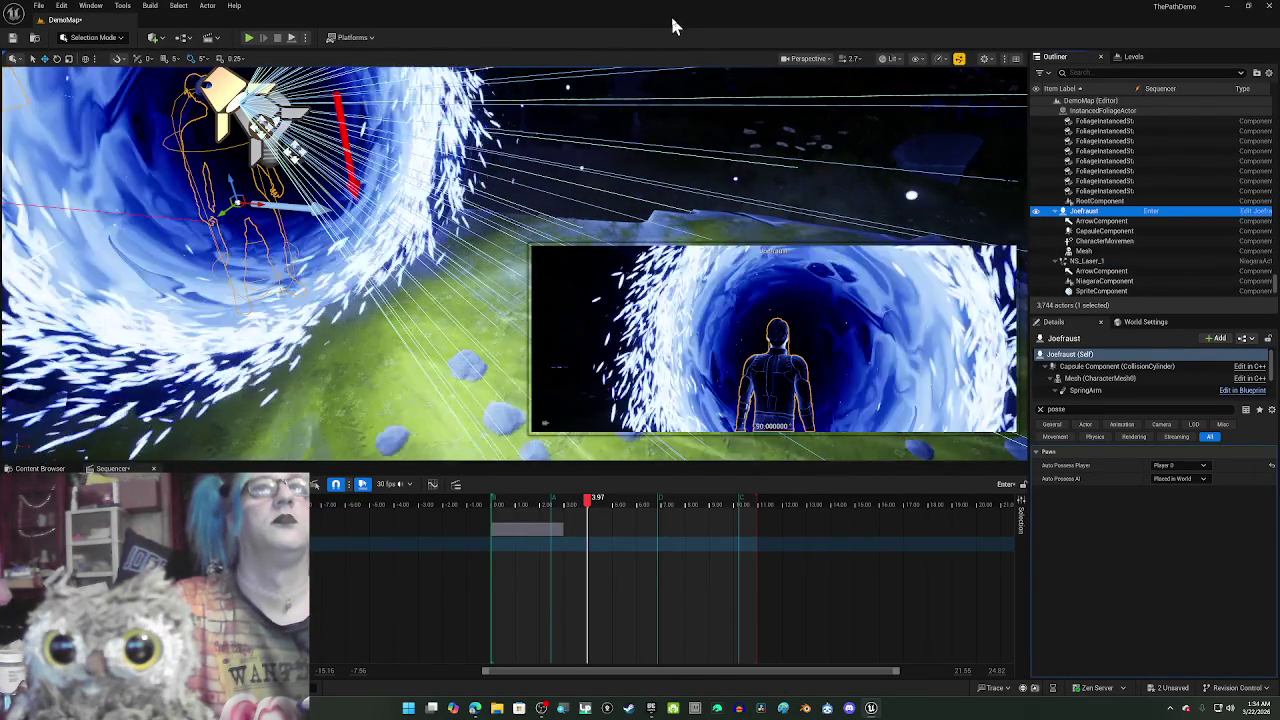
drag(677, 22, 4, 200)
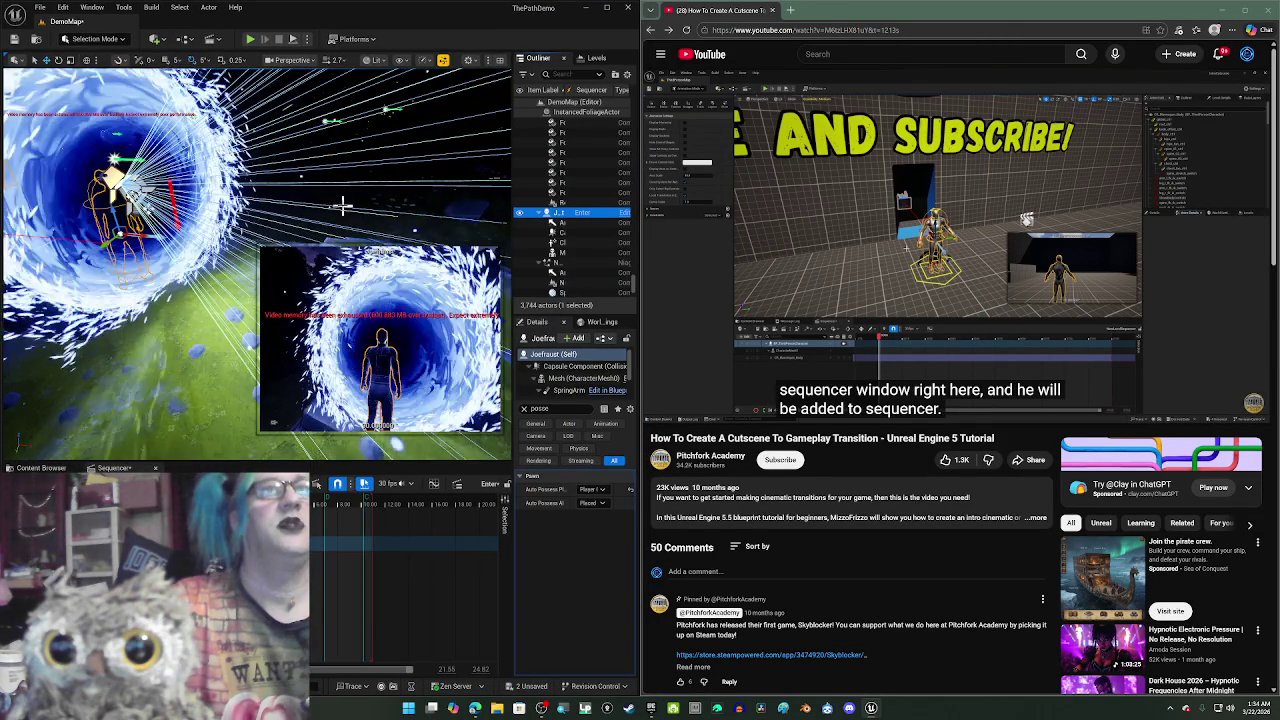
- Resume the tutorial through the camera setup section, moving the Sequencer playhead to about 3.97
click(892, 268)
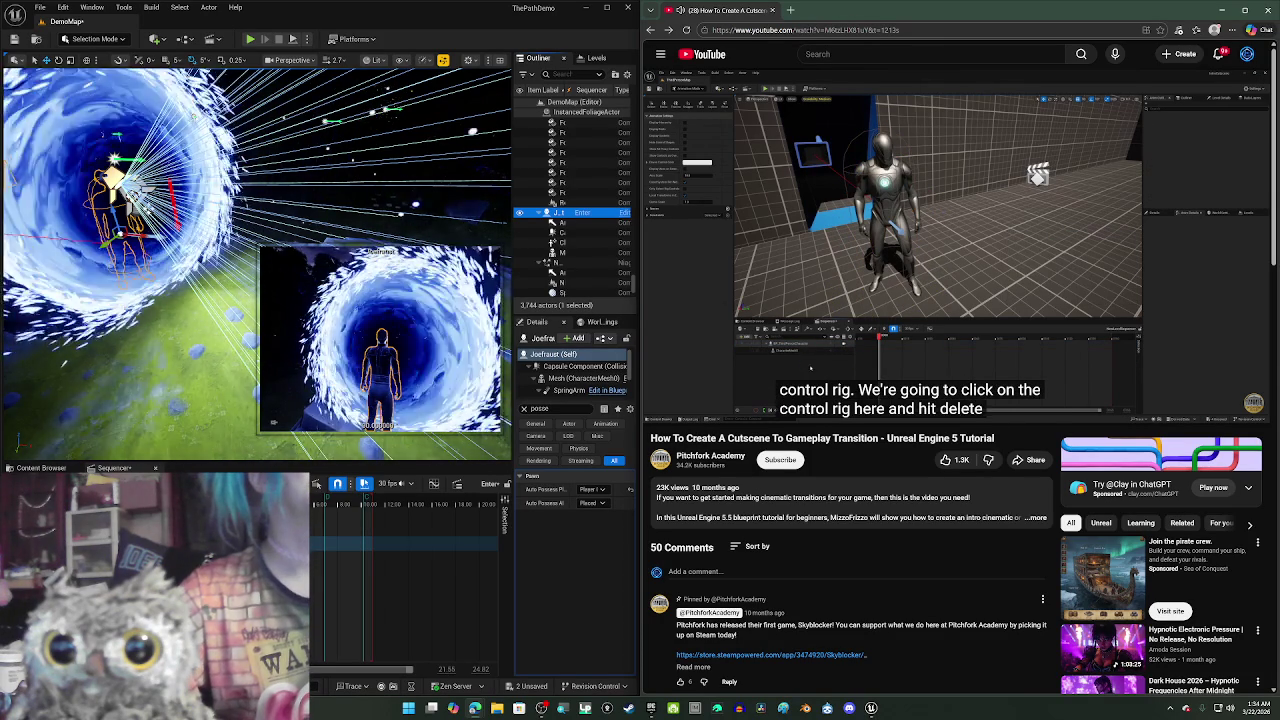
click(338, 500)
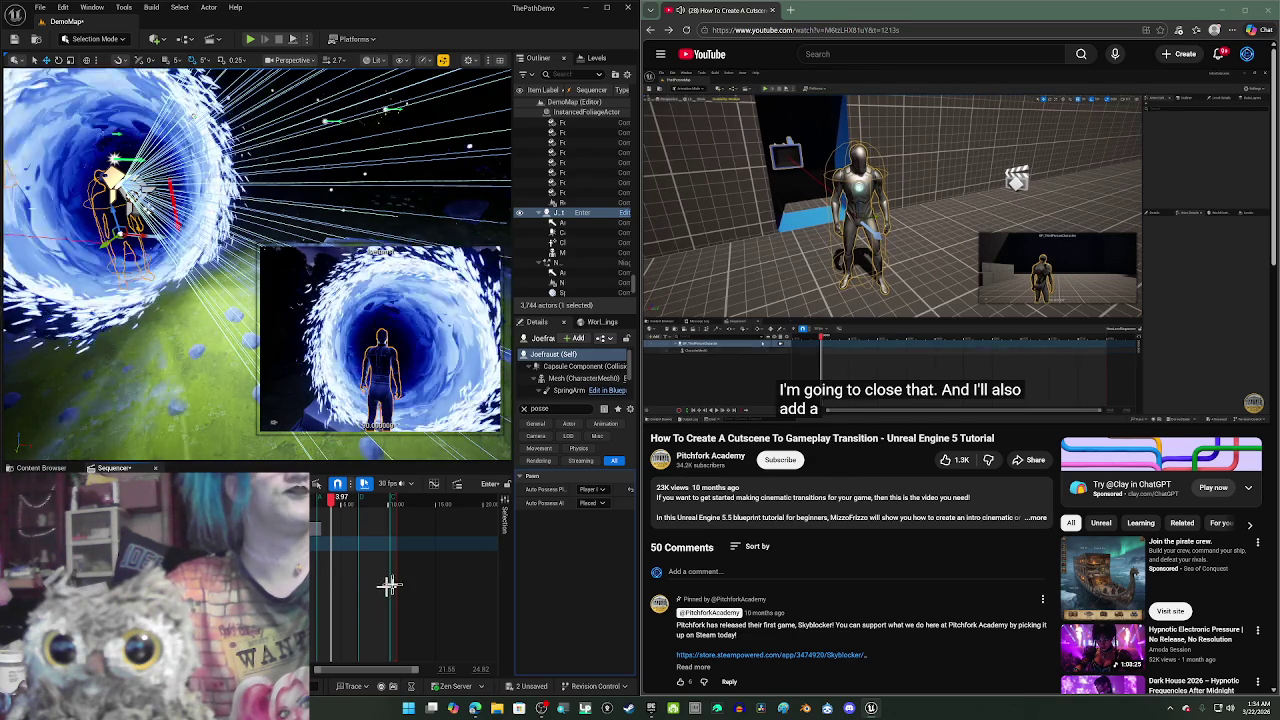
scroll(358, 597, up, 3)
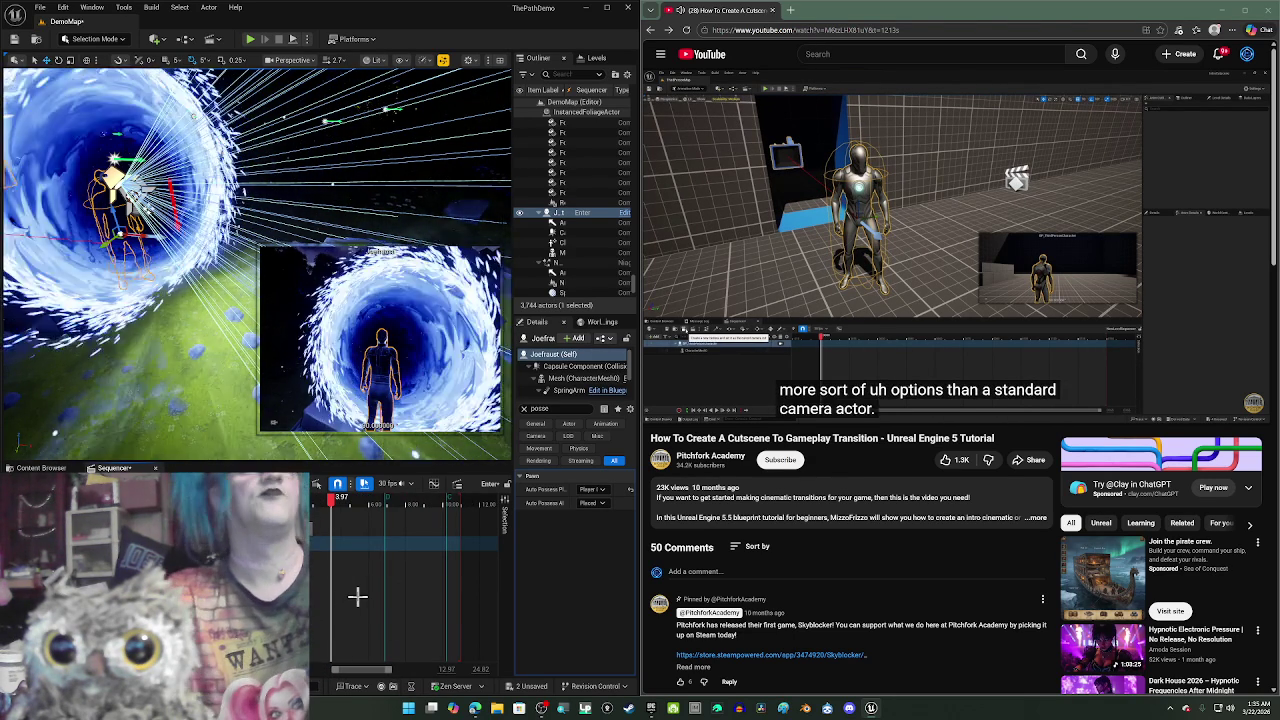
mouse_move(815, 270)
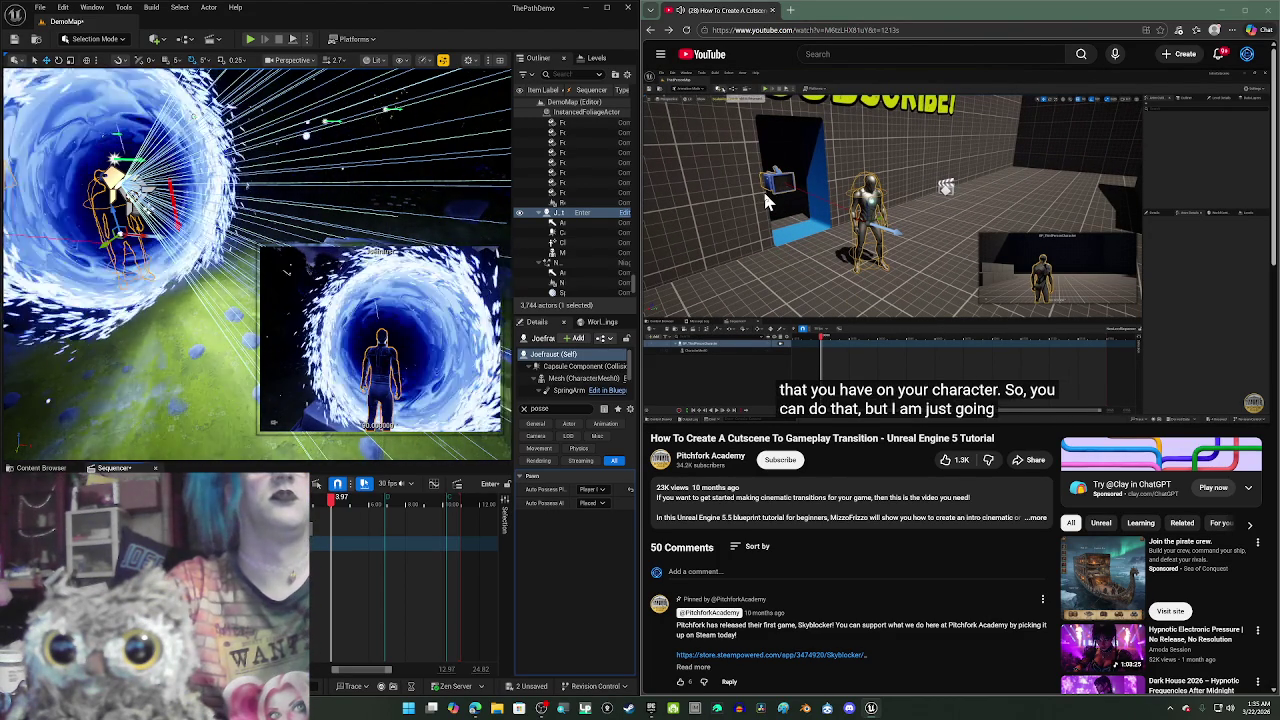
- Create CameraActor0 from the viewport Perspective menu's Create Camera > Camera Actor option
click(818, 193)
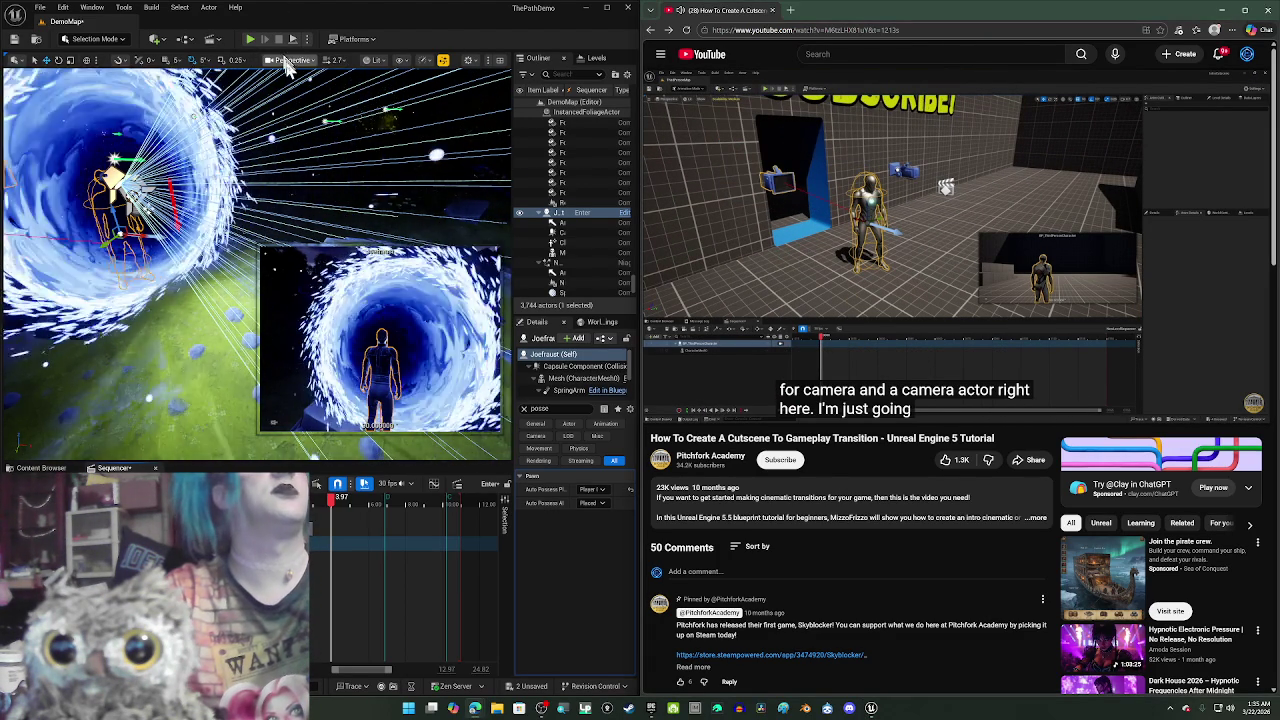
click(290, 60)
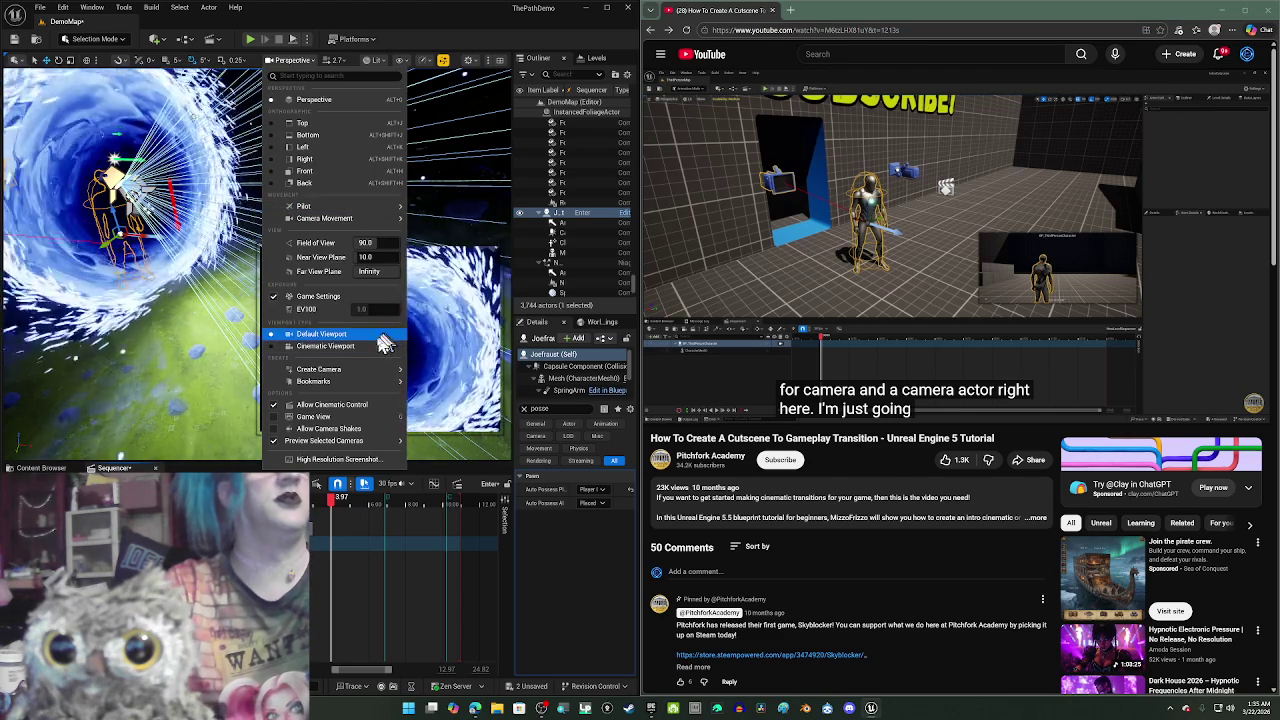
mouse_move(373, 373)
click(440, 380)
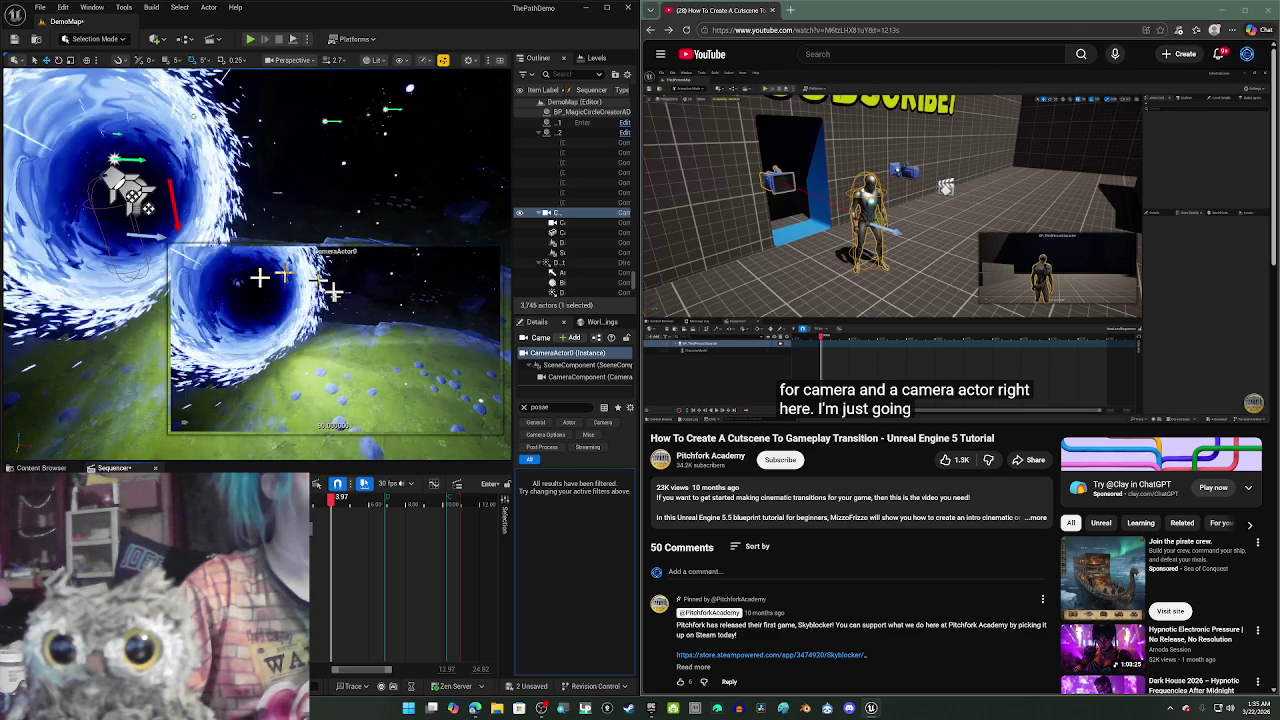
click(830, 185)
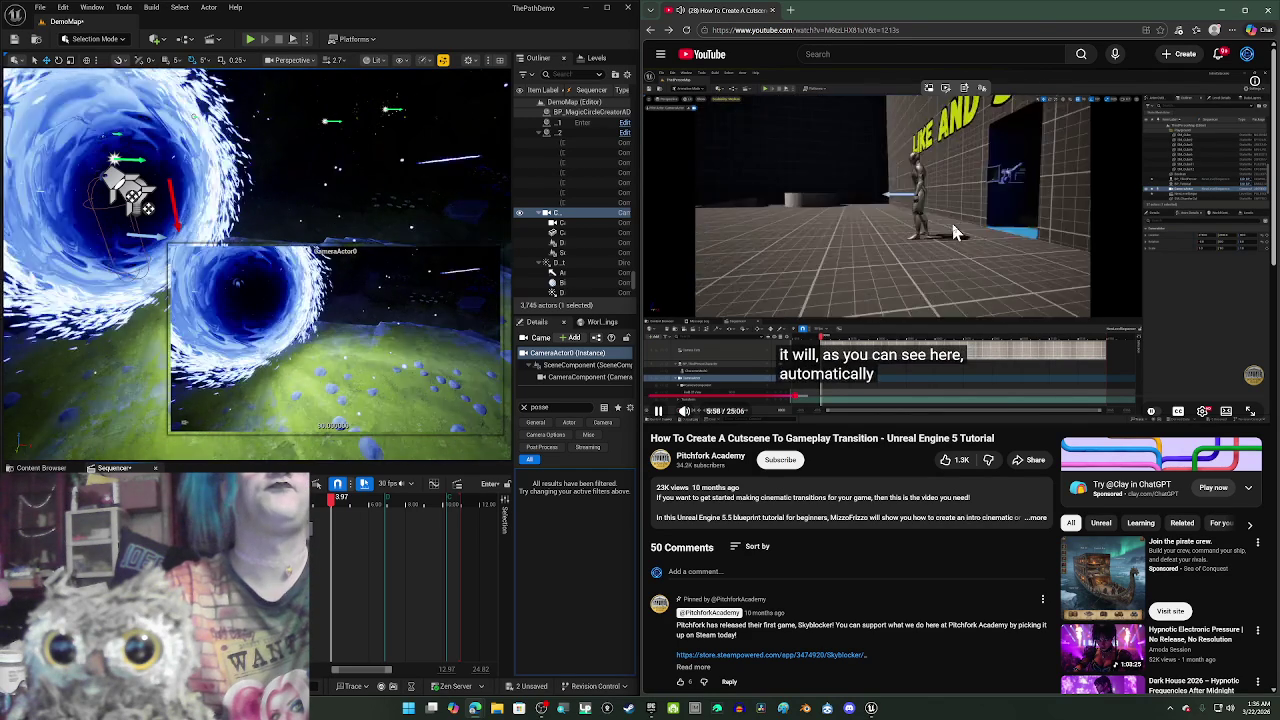
- Look through CameraActor0 in the viewport and nudge its view of the portal
click(862, 183)
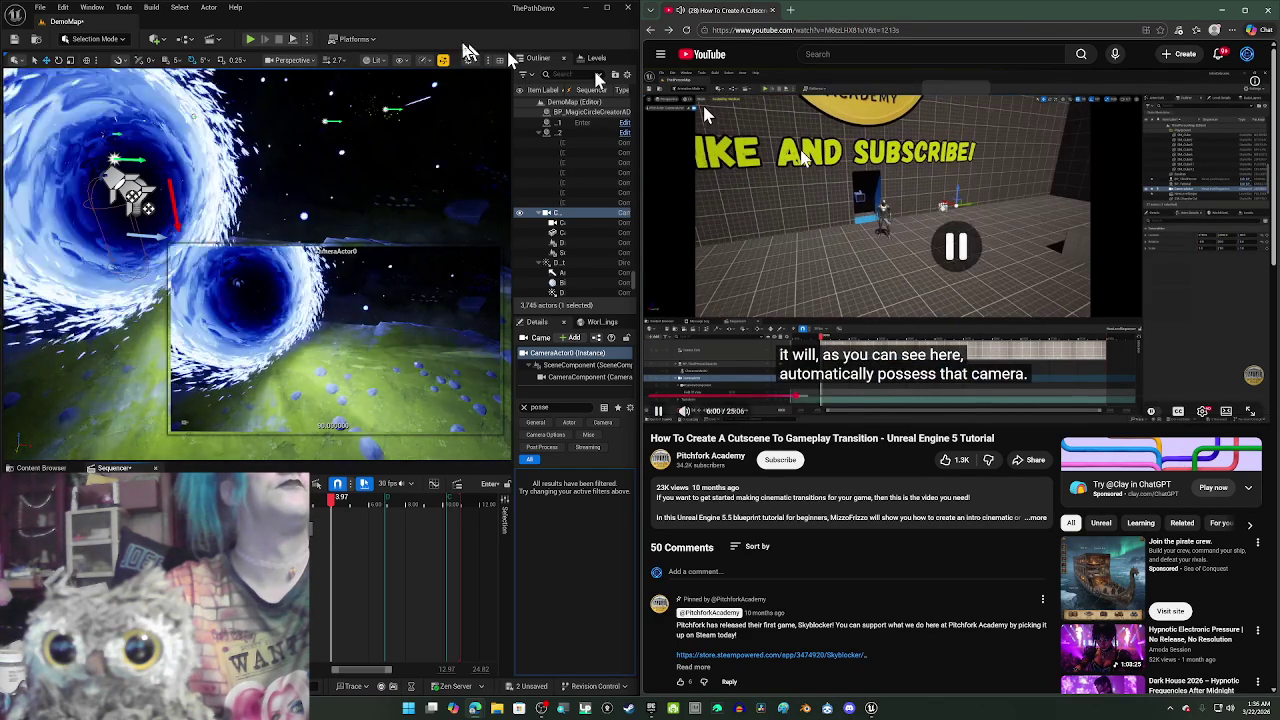
click(308, 64)
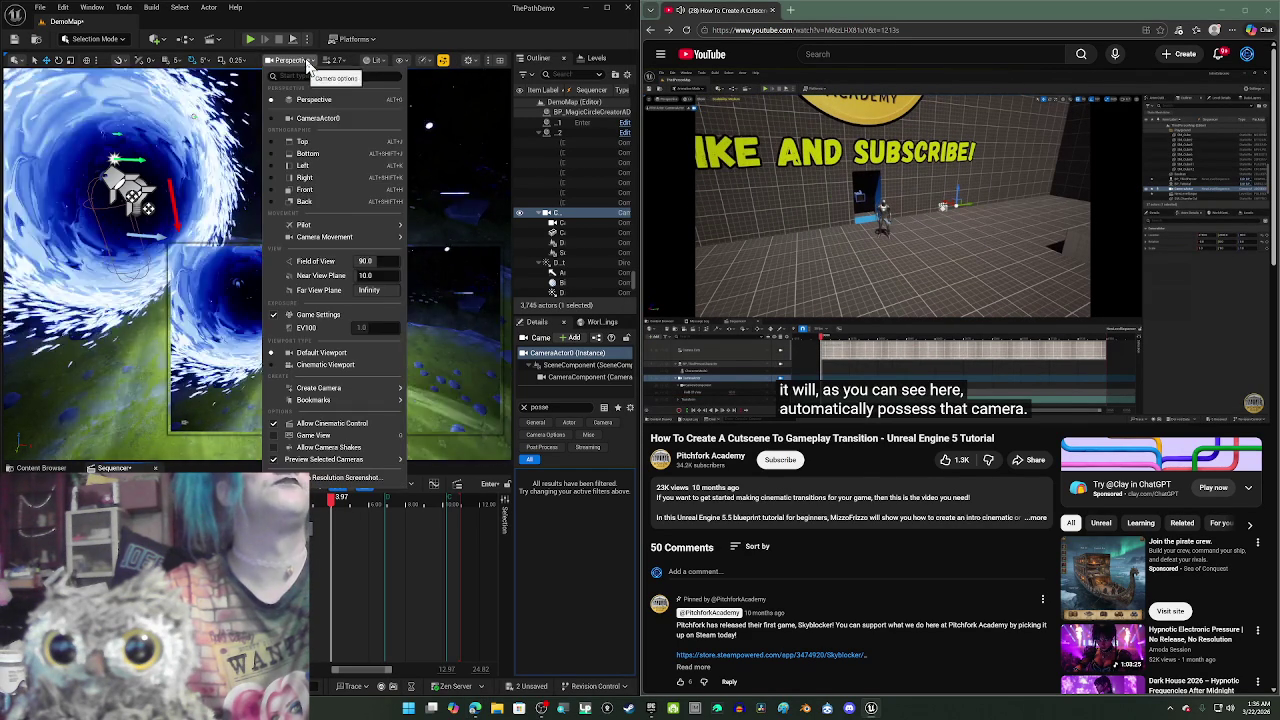
click(330, 118)
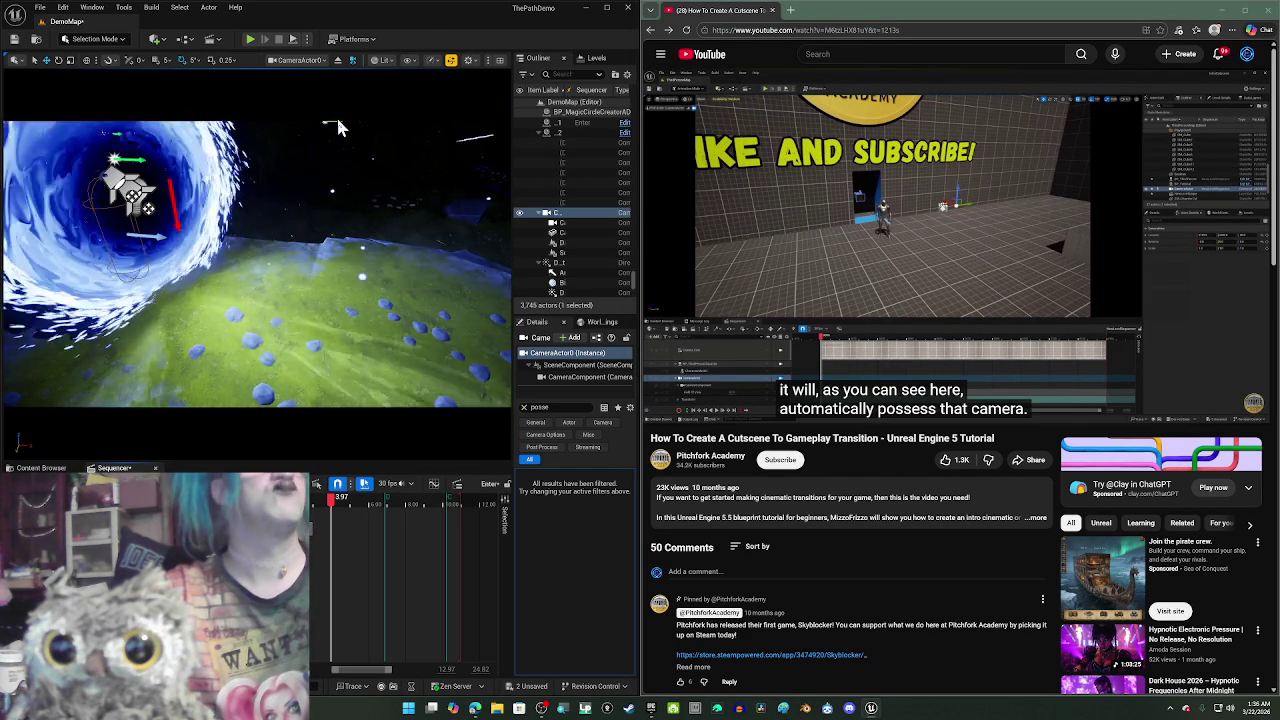
drag(341, 162, 330, 170)
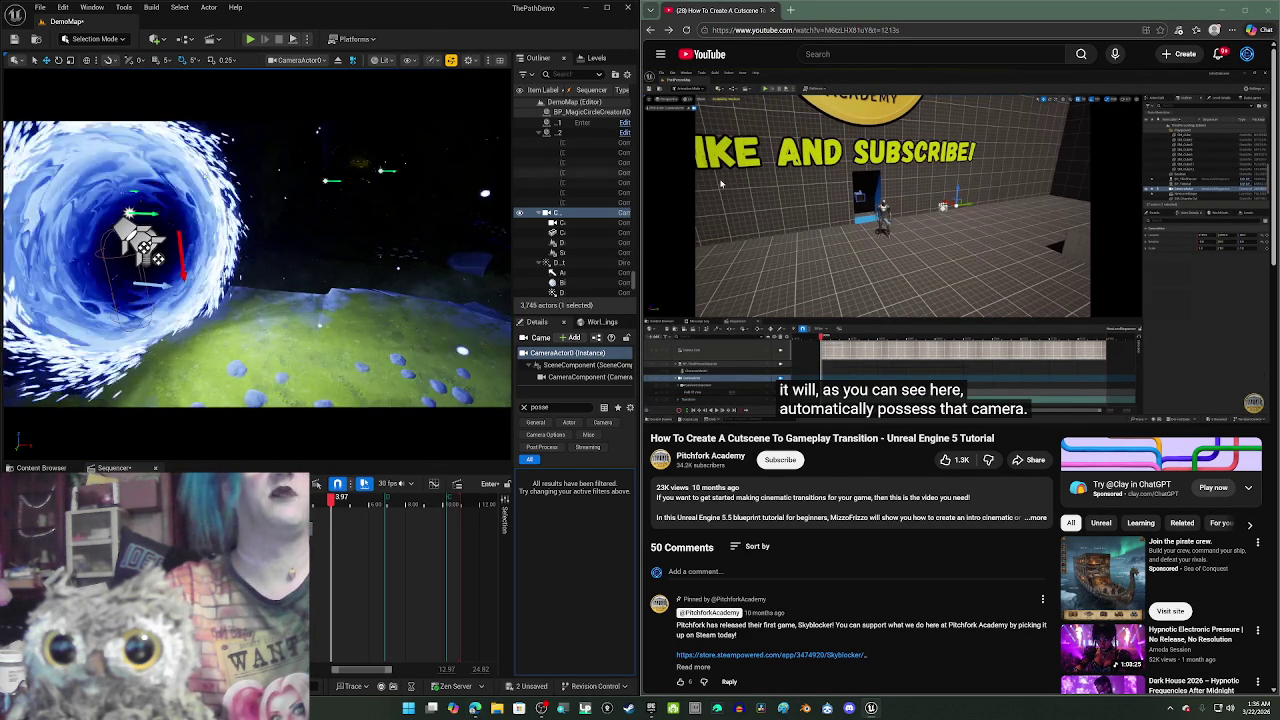
click(720, 175)
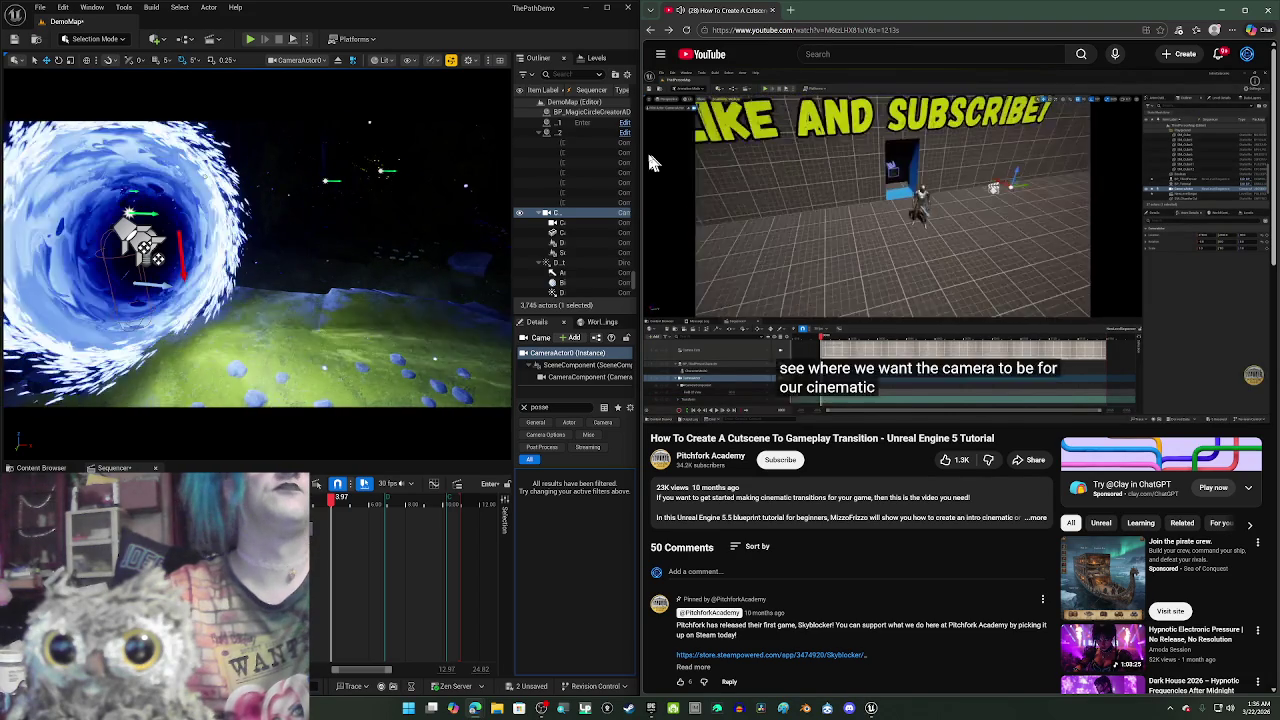
- Move the camera back and up to frame the glowing portal platform from above
click(868, 240)
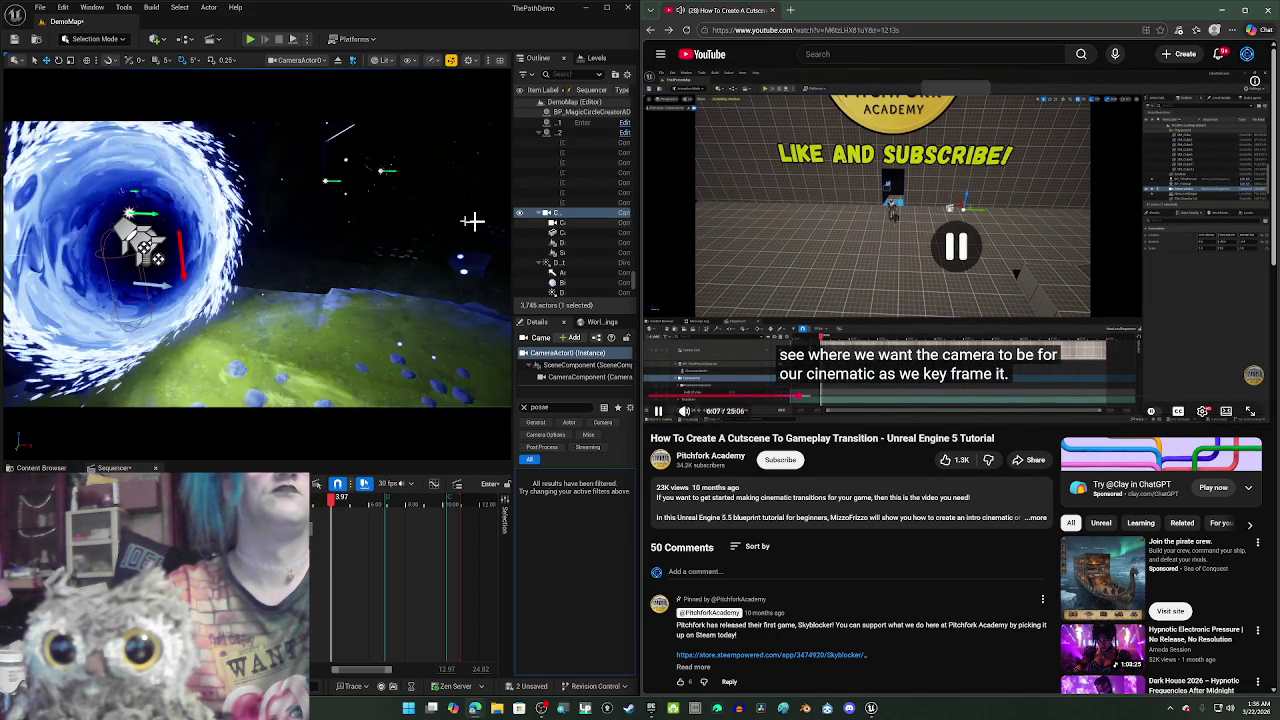
drag(474, 217, 418, 220)
scroll(418, 220, down, 3)
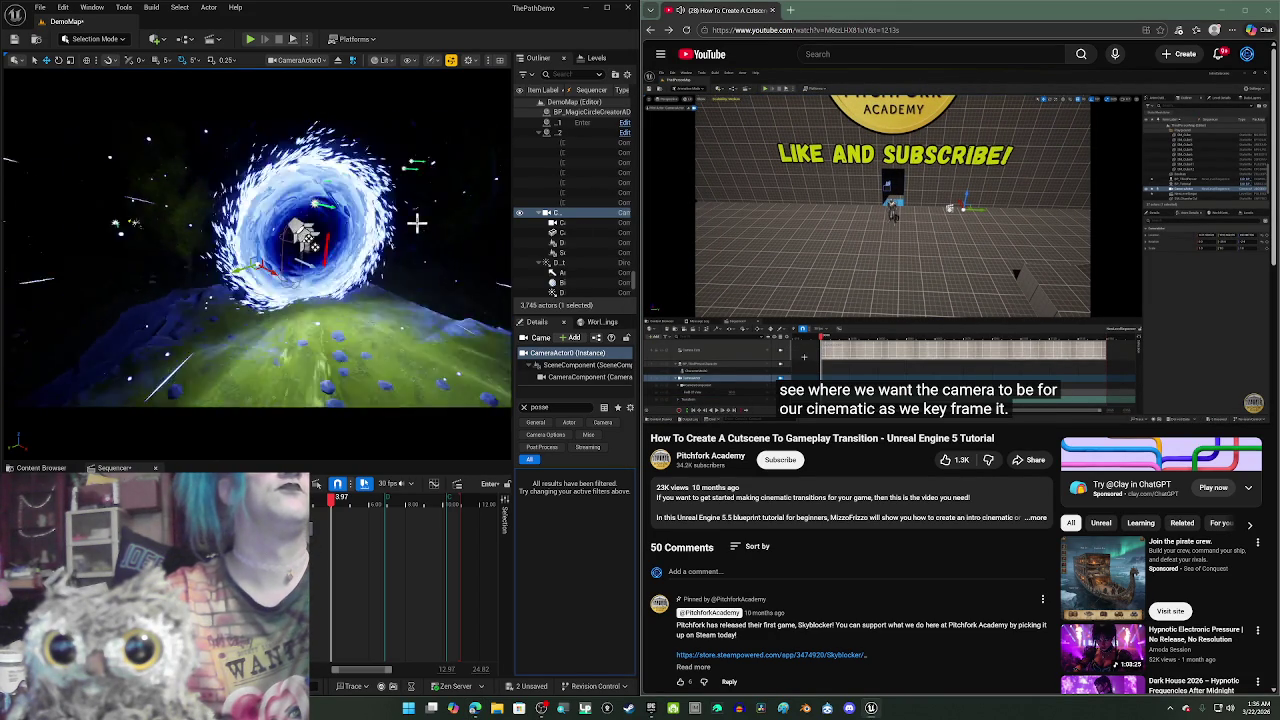
scroll(418, 228, down, 5)
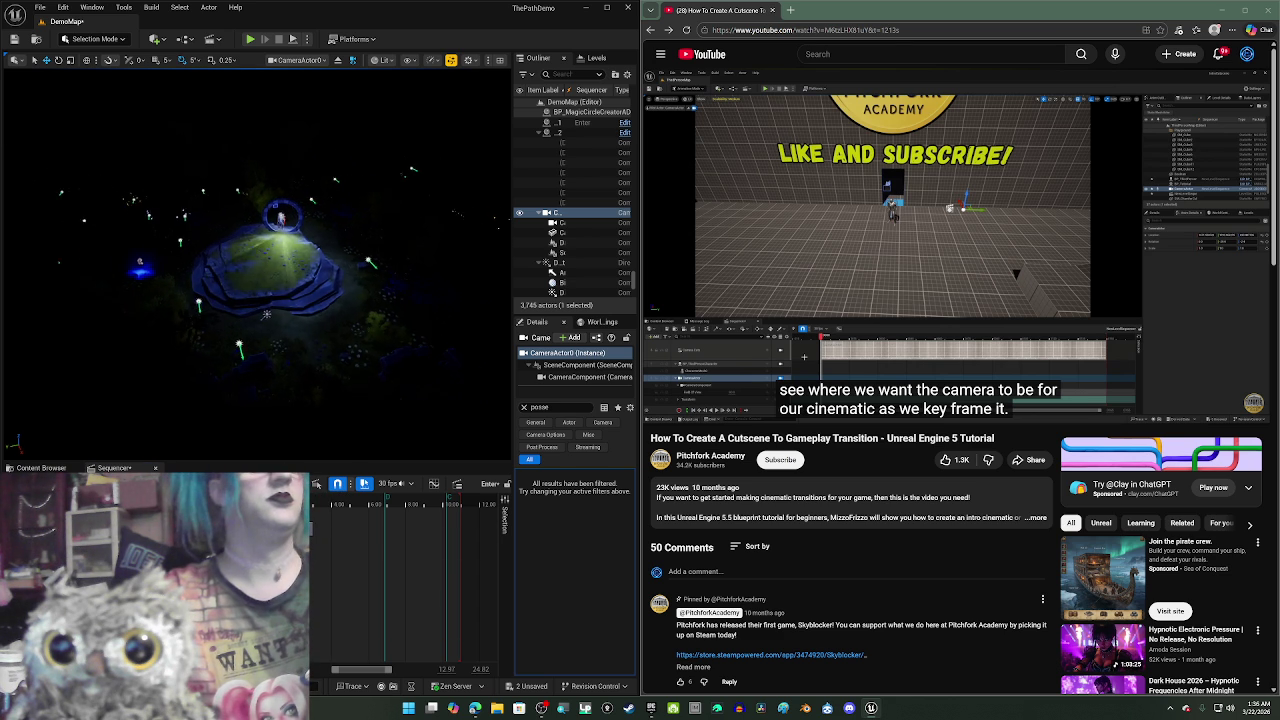
drag(256, 250, 300, 252)
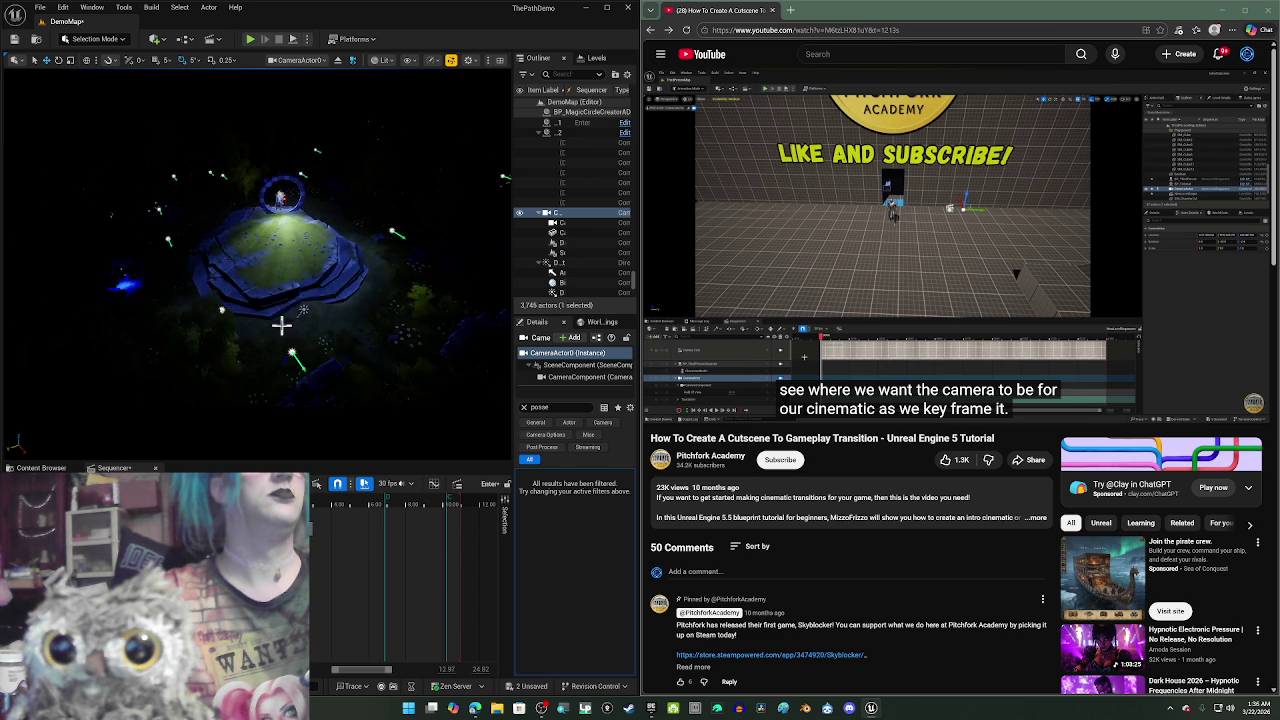
drag(300, 252, 300, 312)
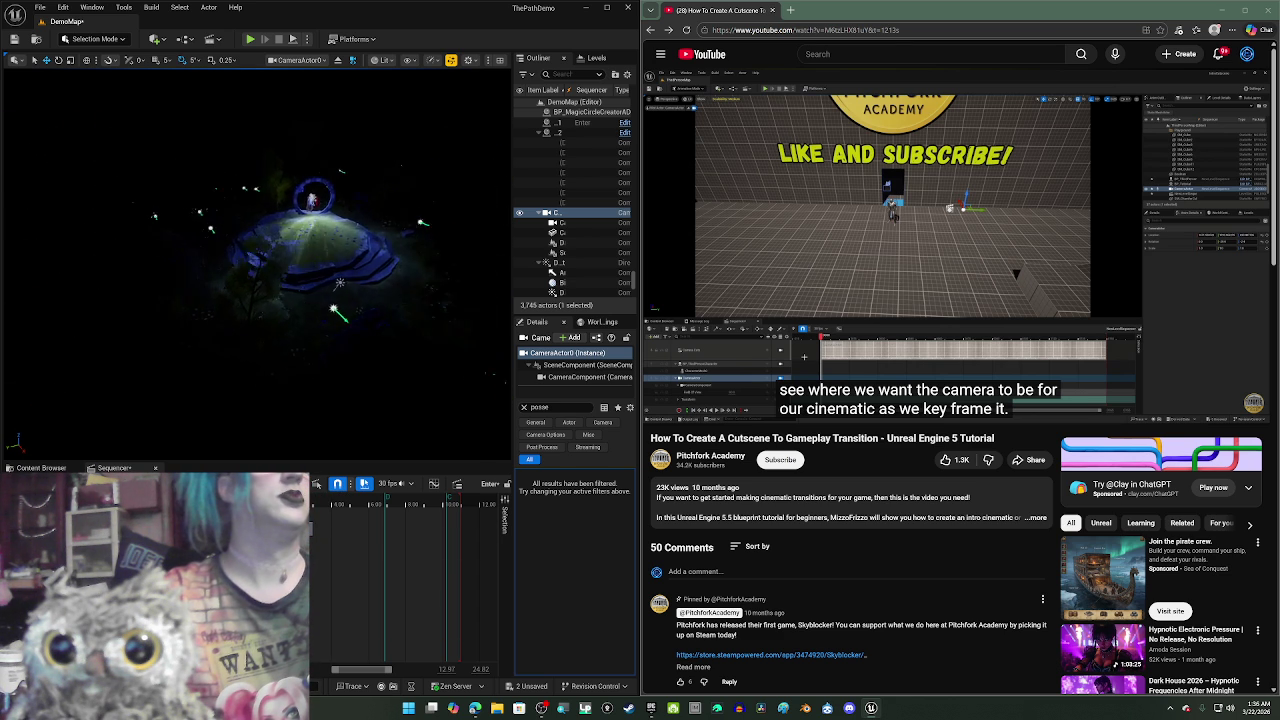
drag(300, 312, 300, 342)
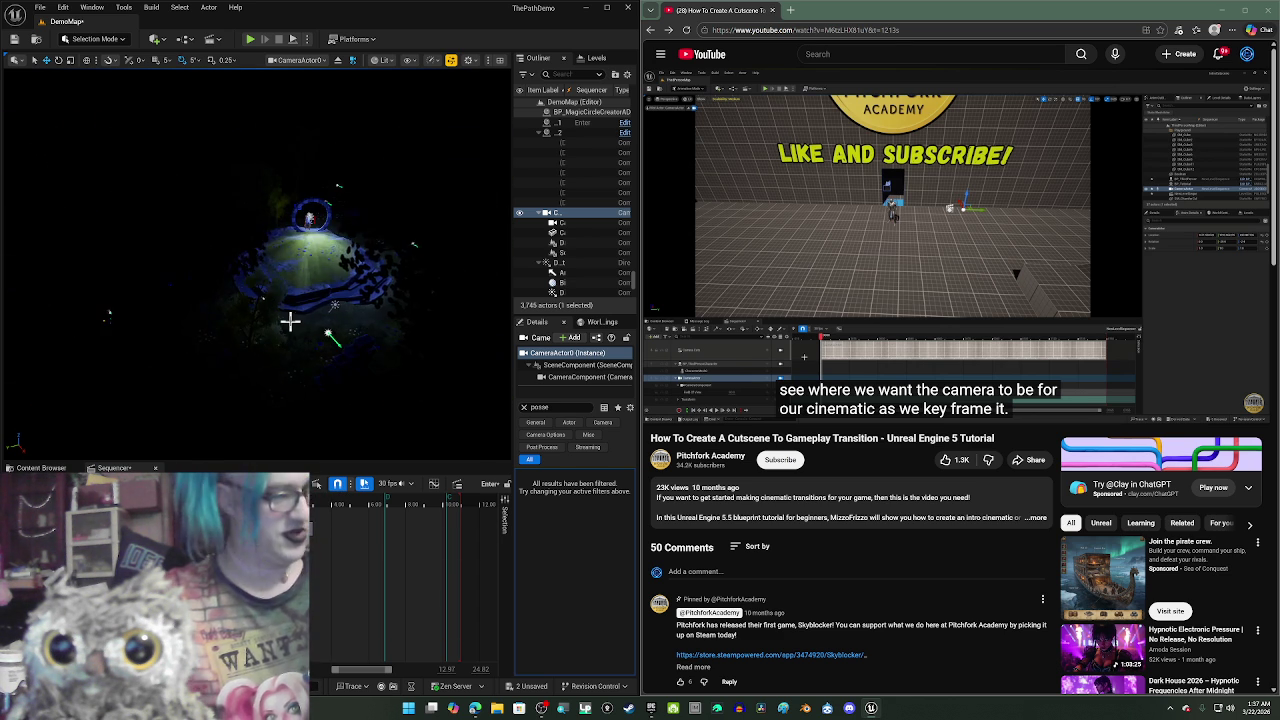
- Switch the viewport to Unlit, orbit across the clearing, then return to Lit and reframe
key(alt+3)
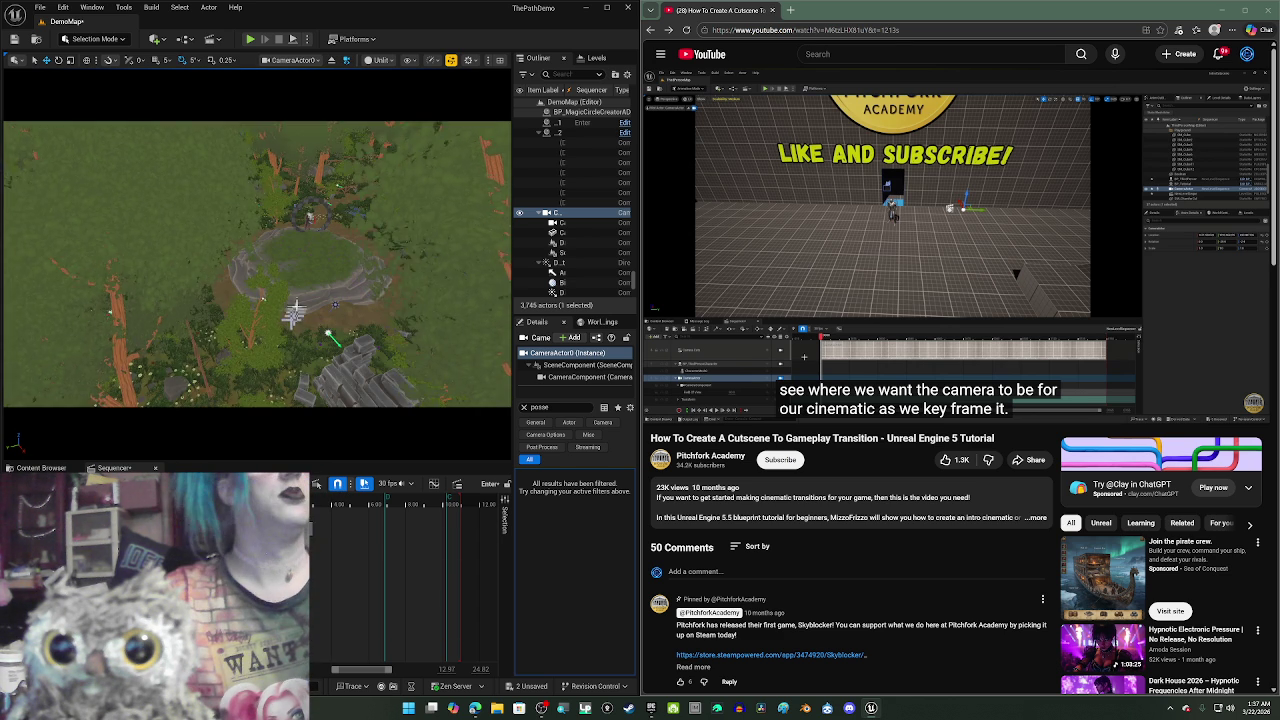
drag(295, 313, 325, 299)
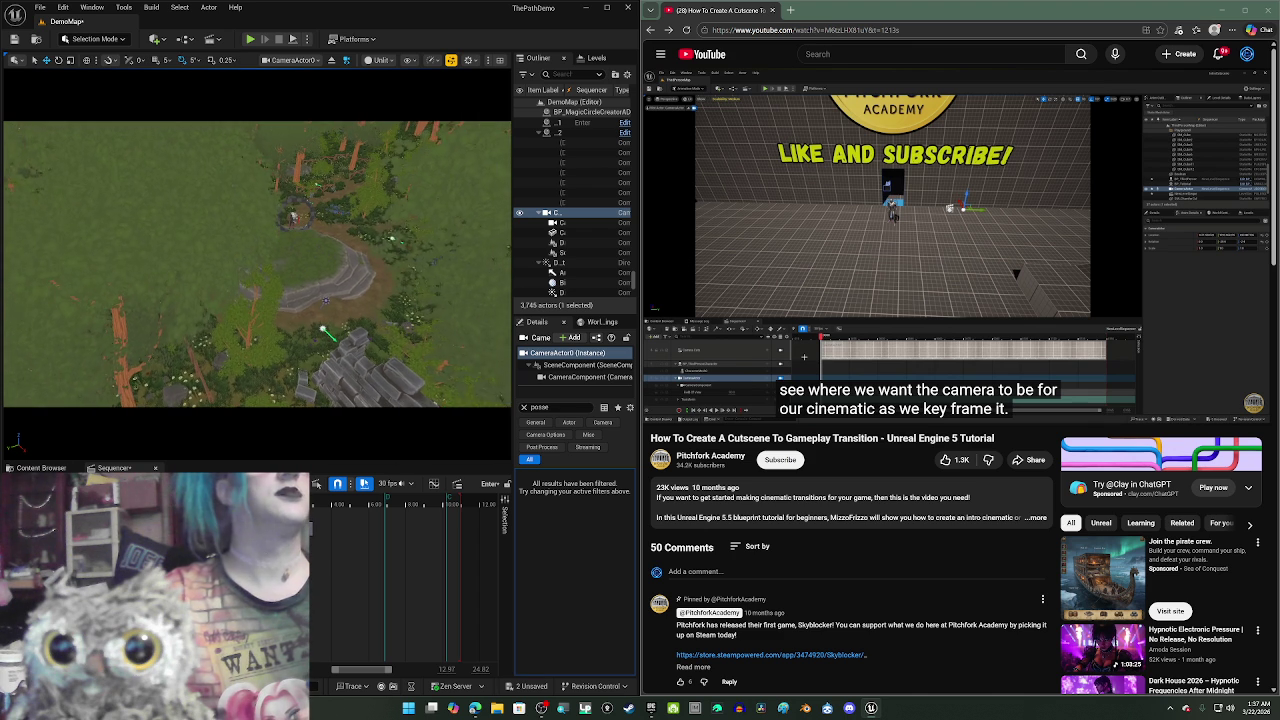
key(alt+4)
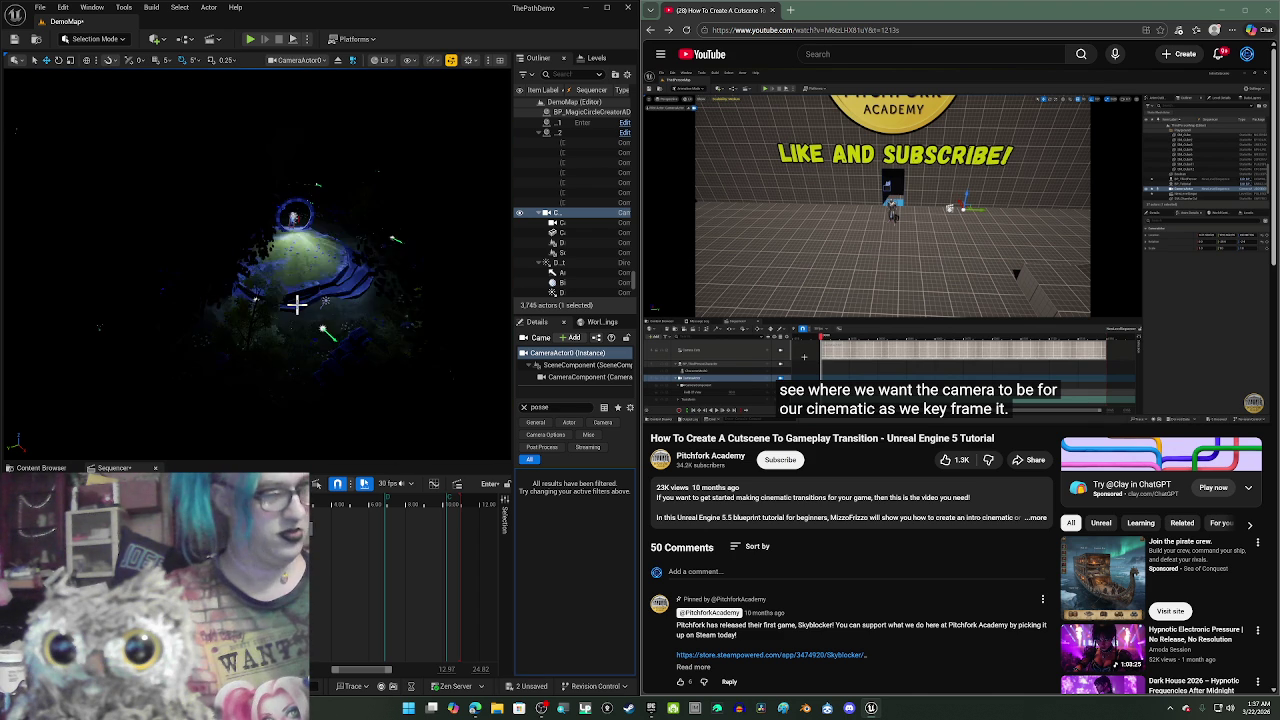
drag(297, 304, 333, 304)
- Add a CameraActor0 track to the sequence through + Track > Actor To Sequencer
click(25, 483)
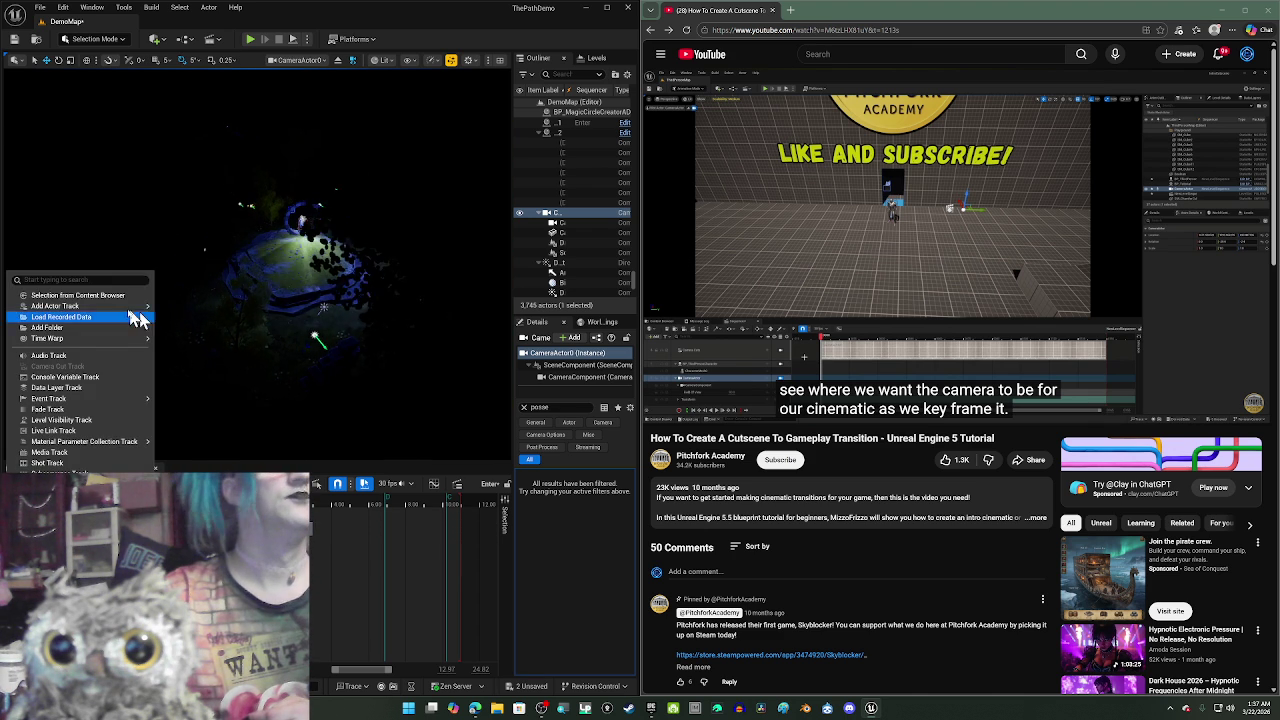
mouse_move(130, 306)
click(200, 313)
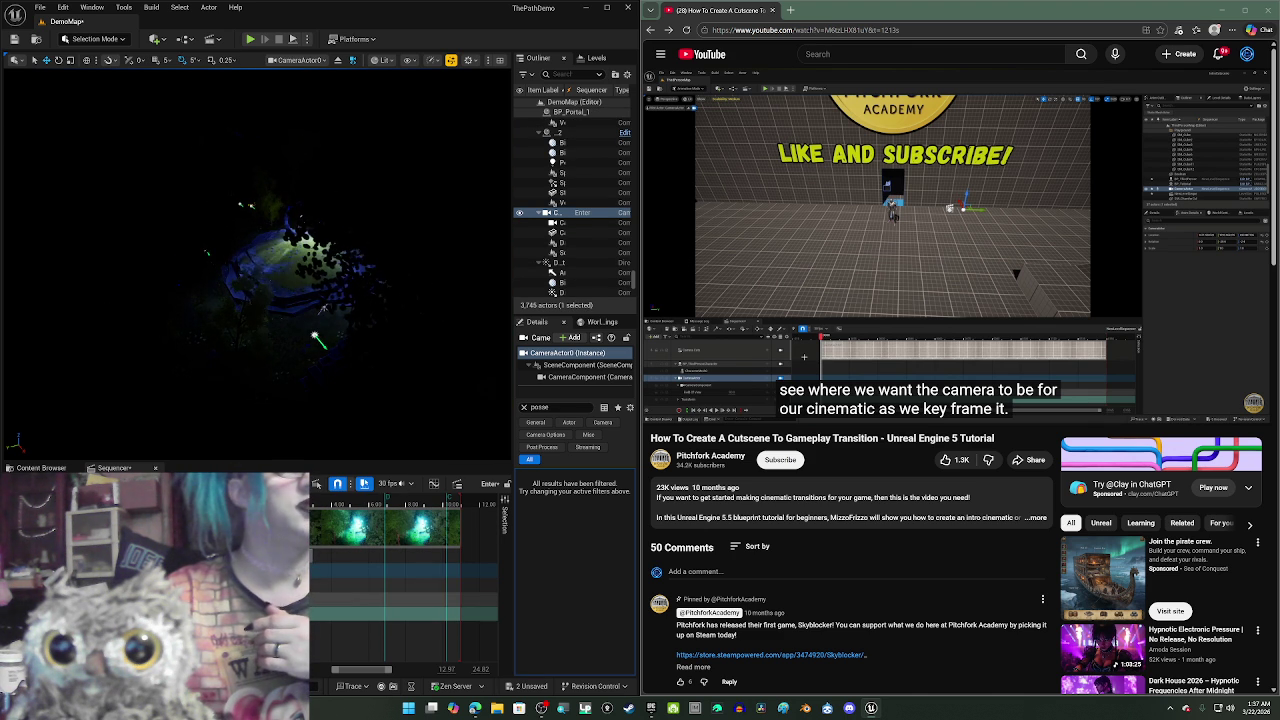
- Inspect the camera component details and the camera track's options without changing anything
click(590, 377)
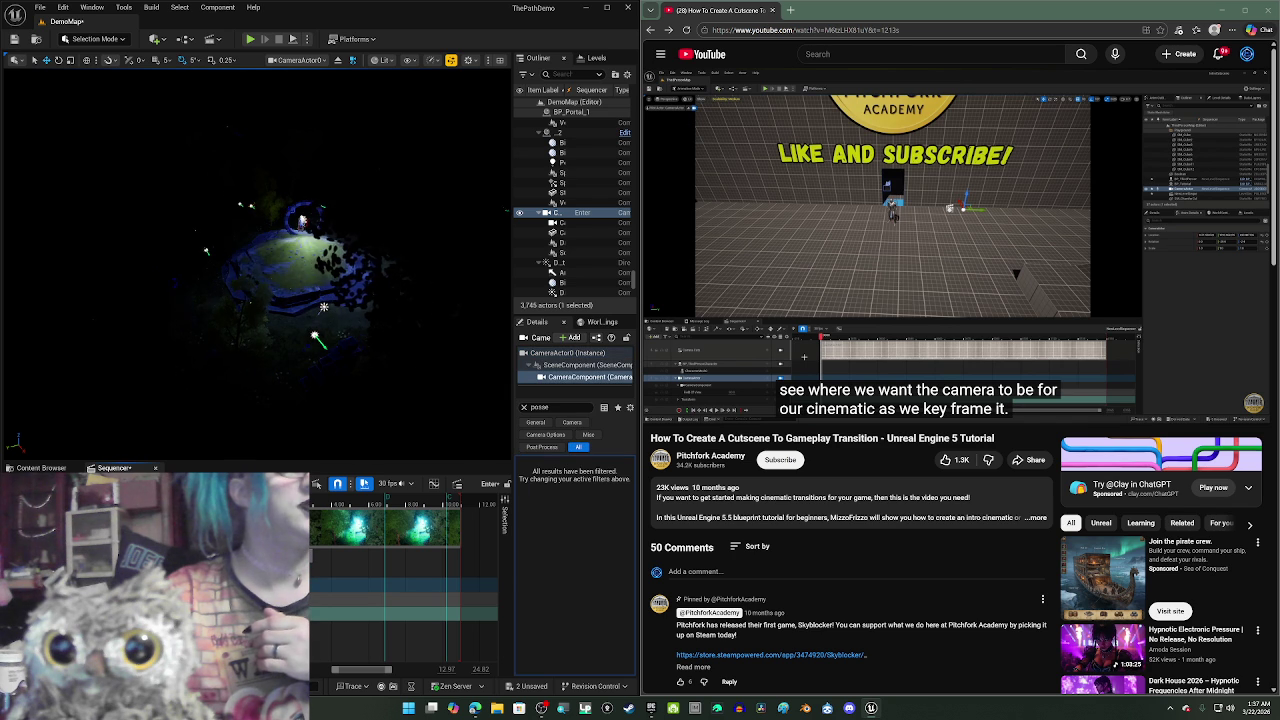
click(567, 353)
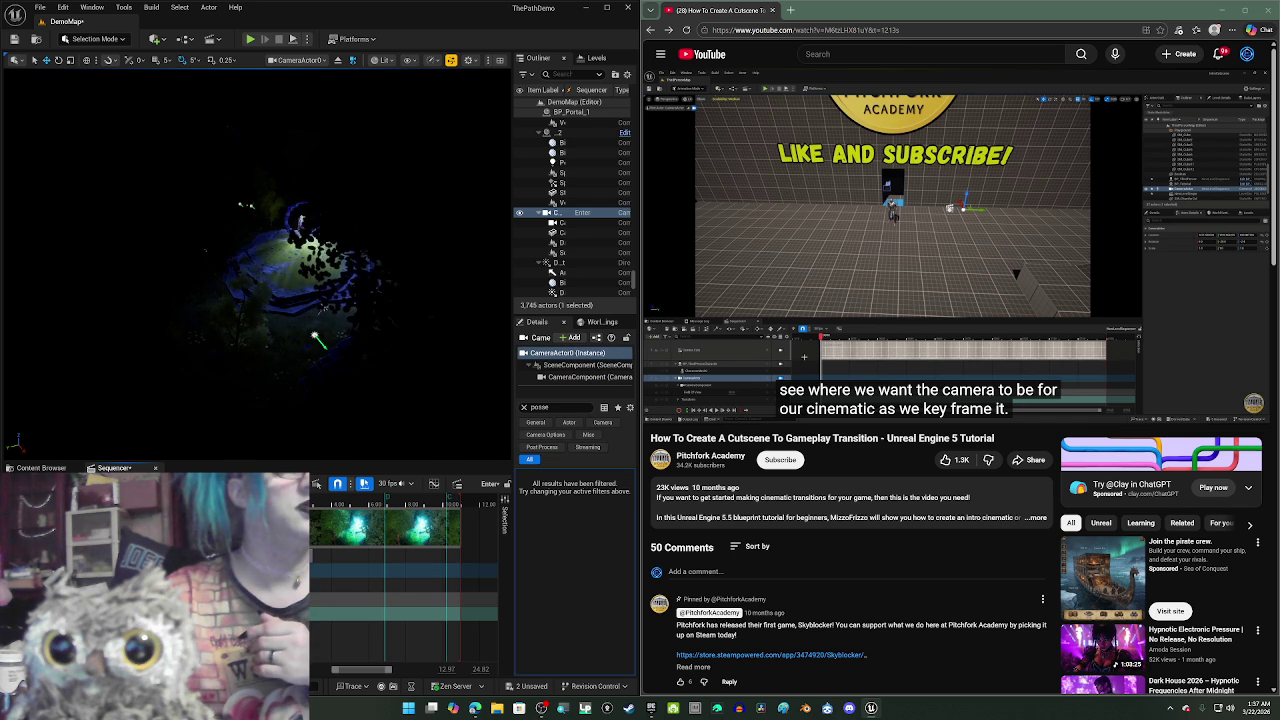
right_click(172, 530)
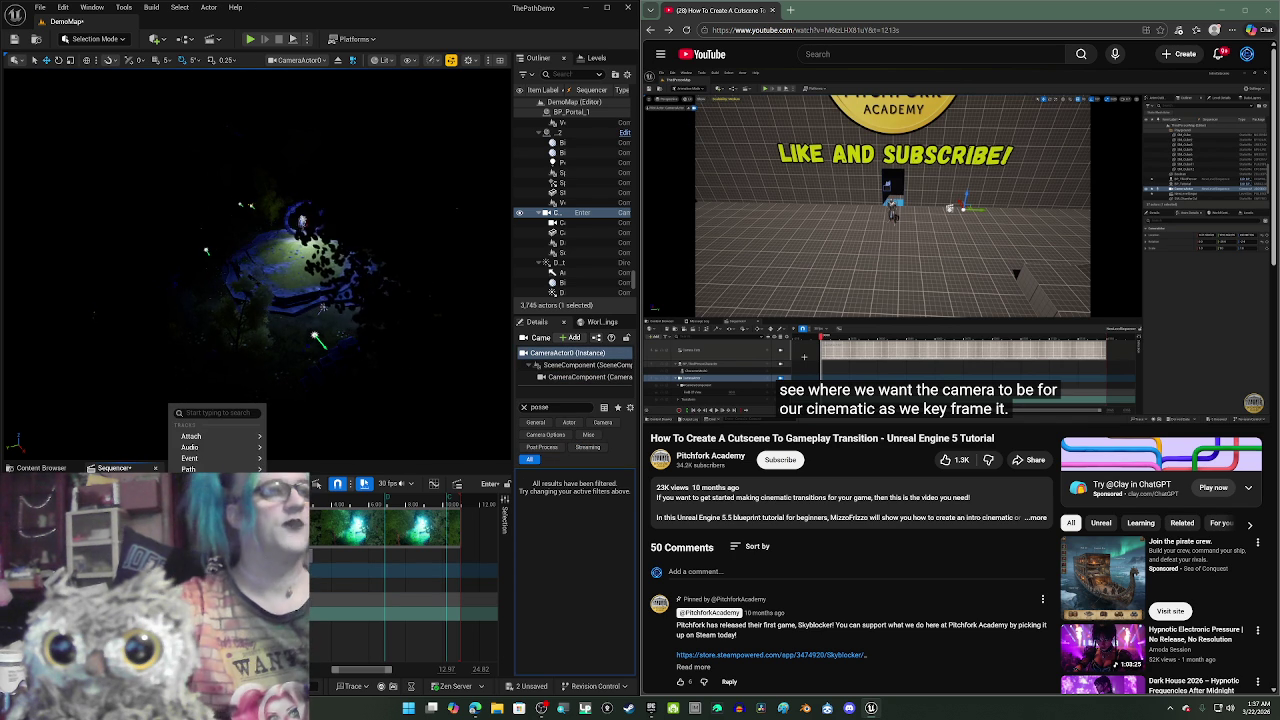
key(Escape)
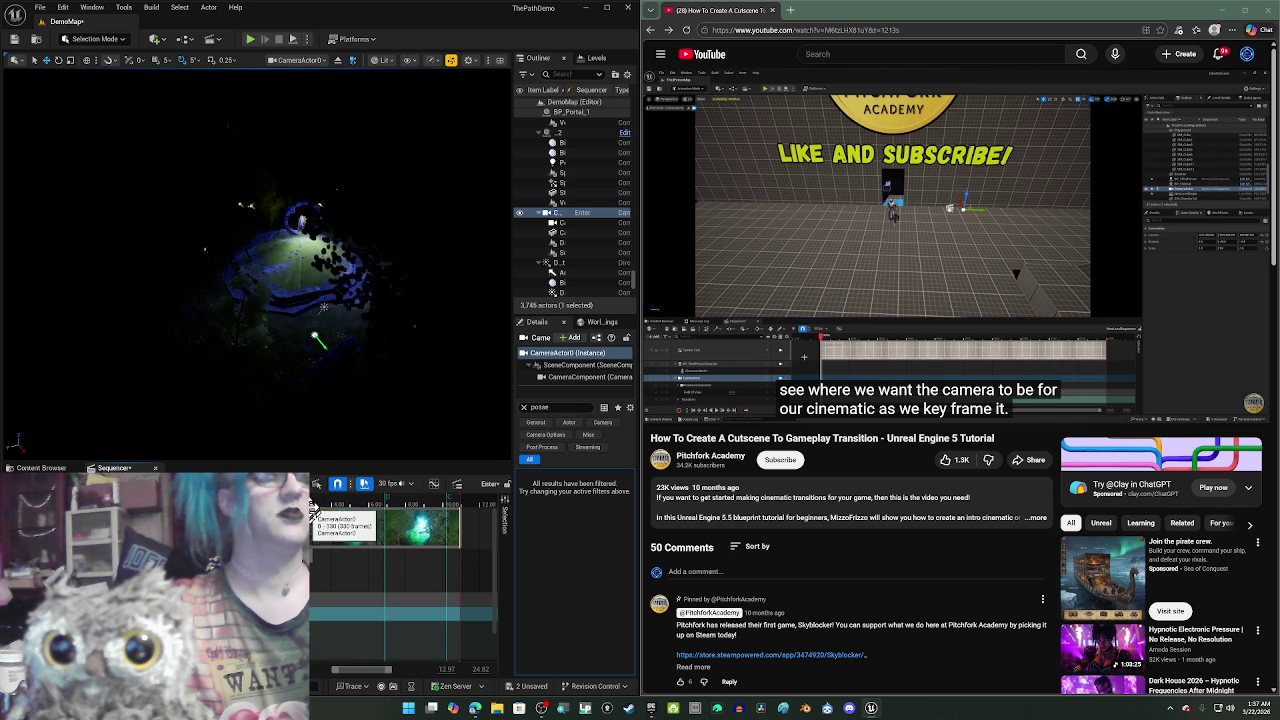
- Clear the selection and fly the piloted camera inside the portal for the 3.00 key
key(Delete)
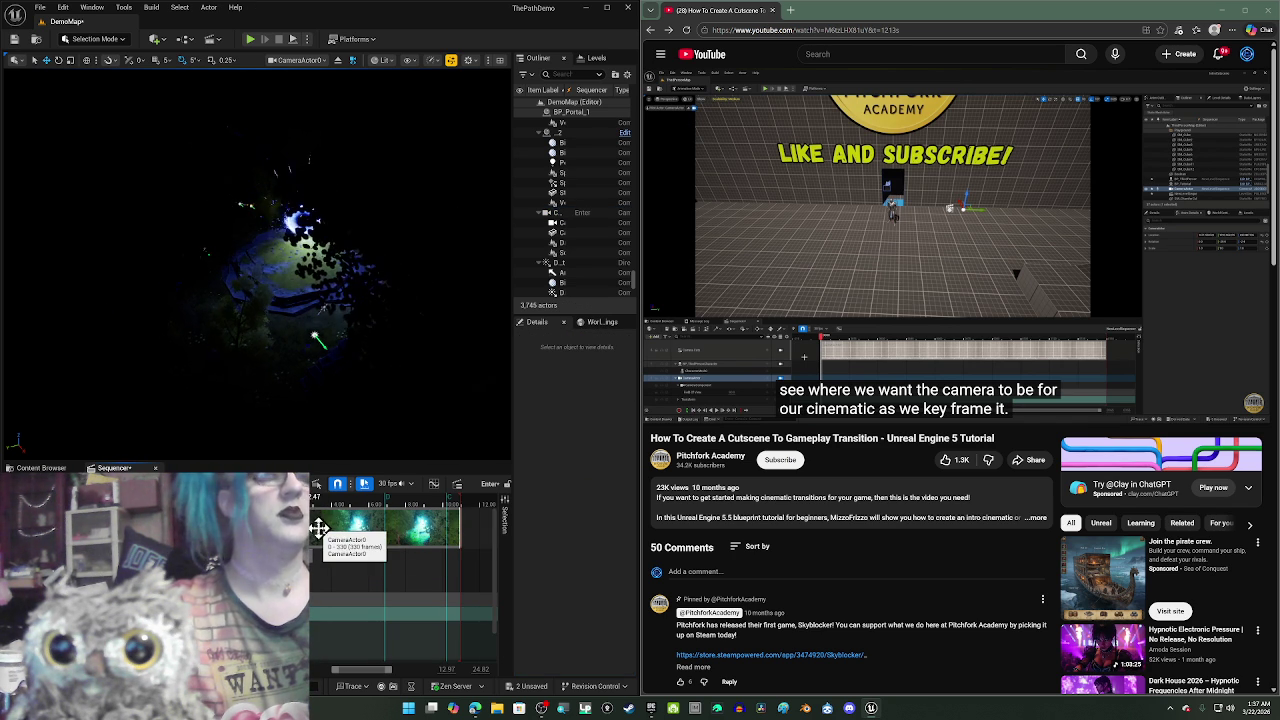
scroll(318, 527, up, 3)
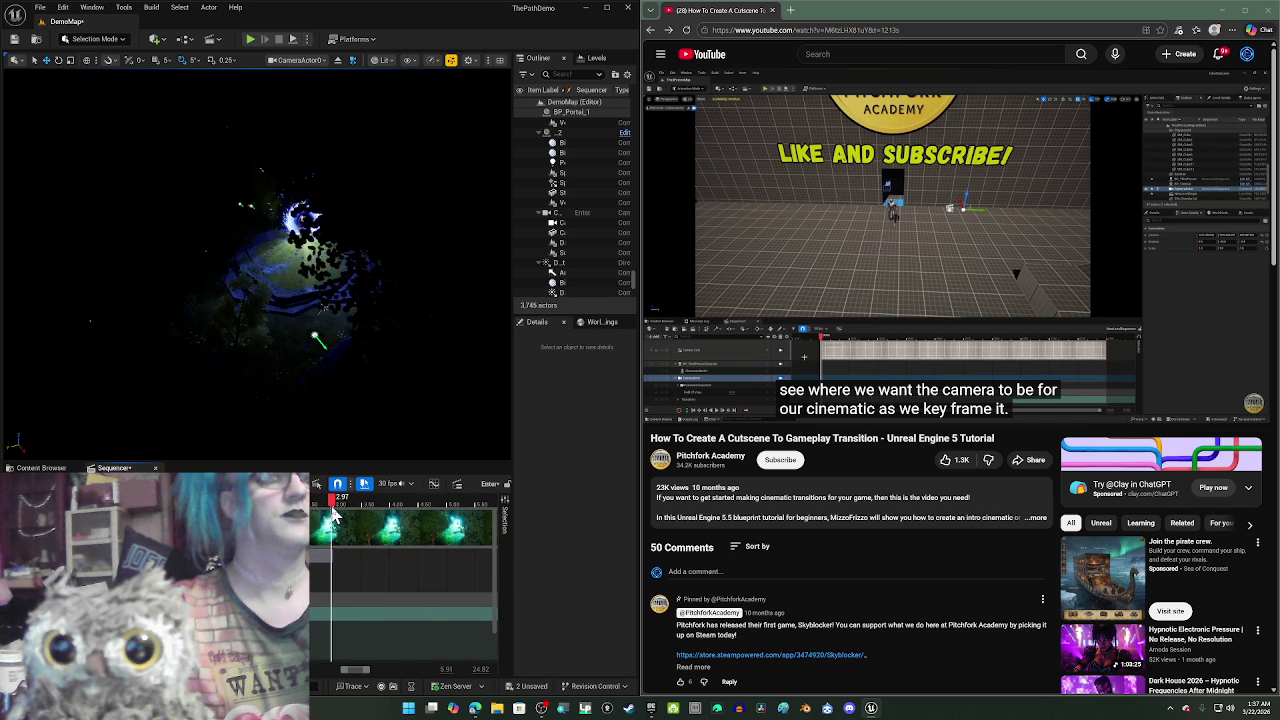
scroll(335, 512, up, 5)
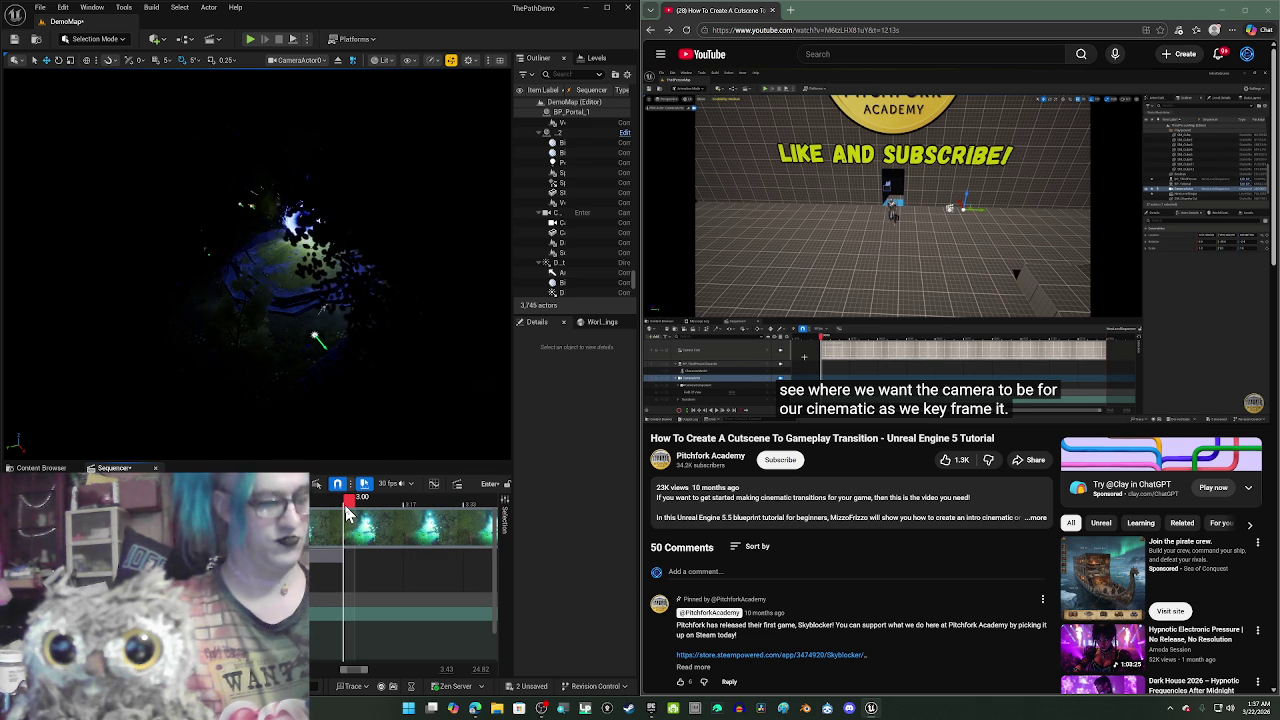
scroll(347, 513, down, 3)
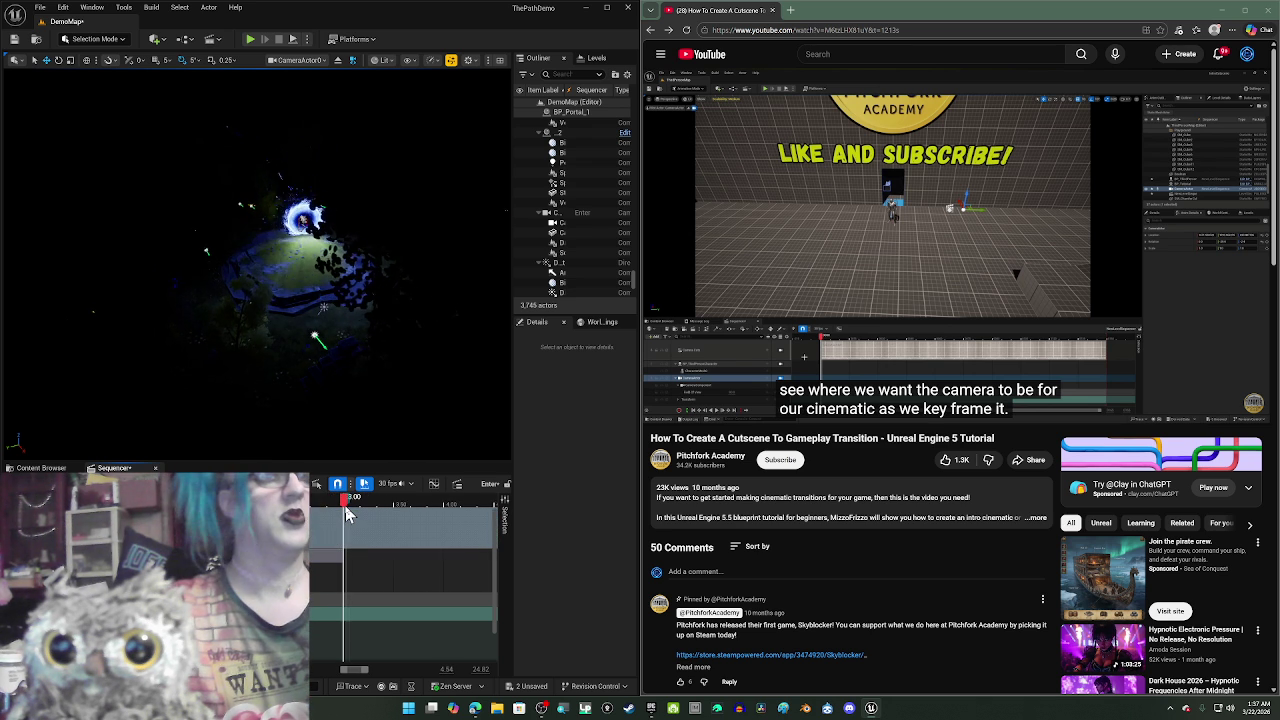
scroll(347, 513, down, 2)
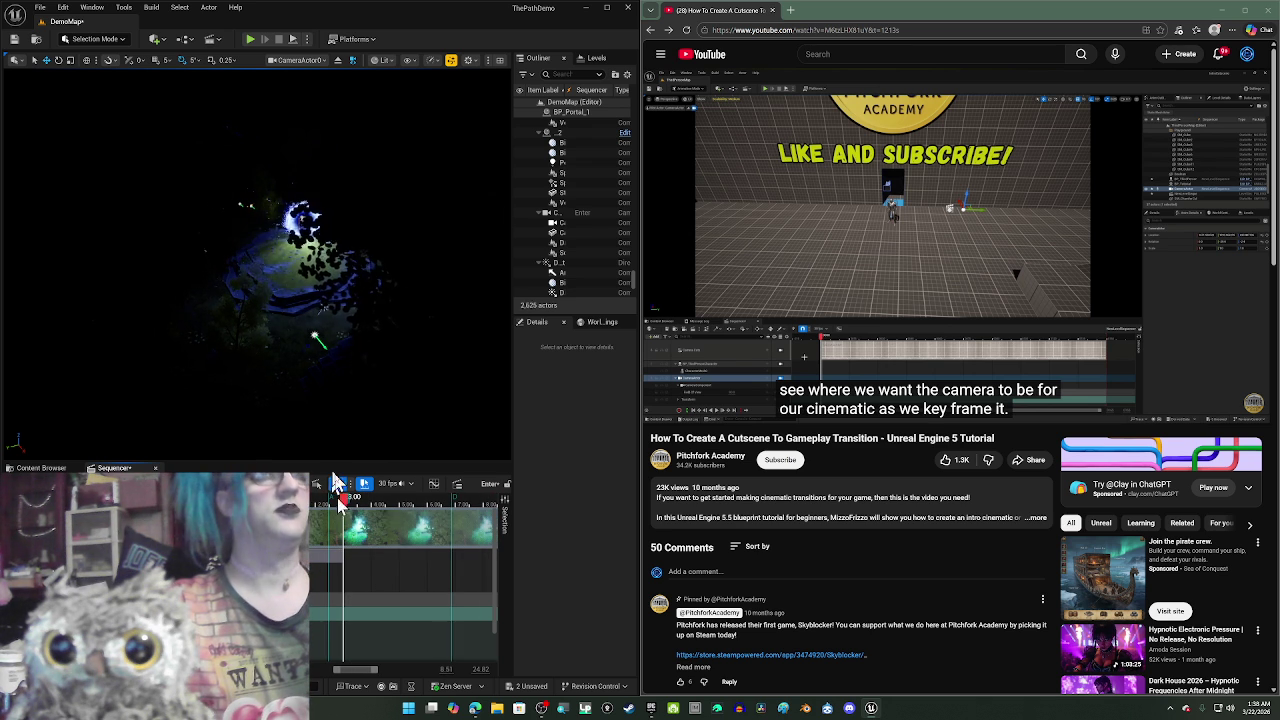
scroll(256, 240, up, 5)
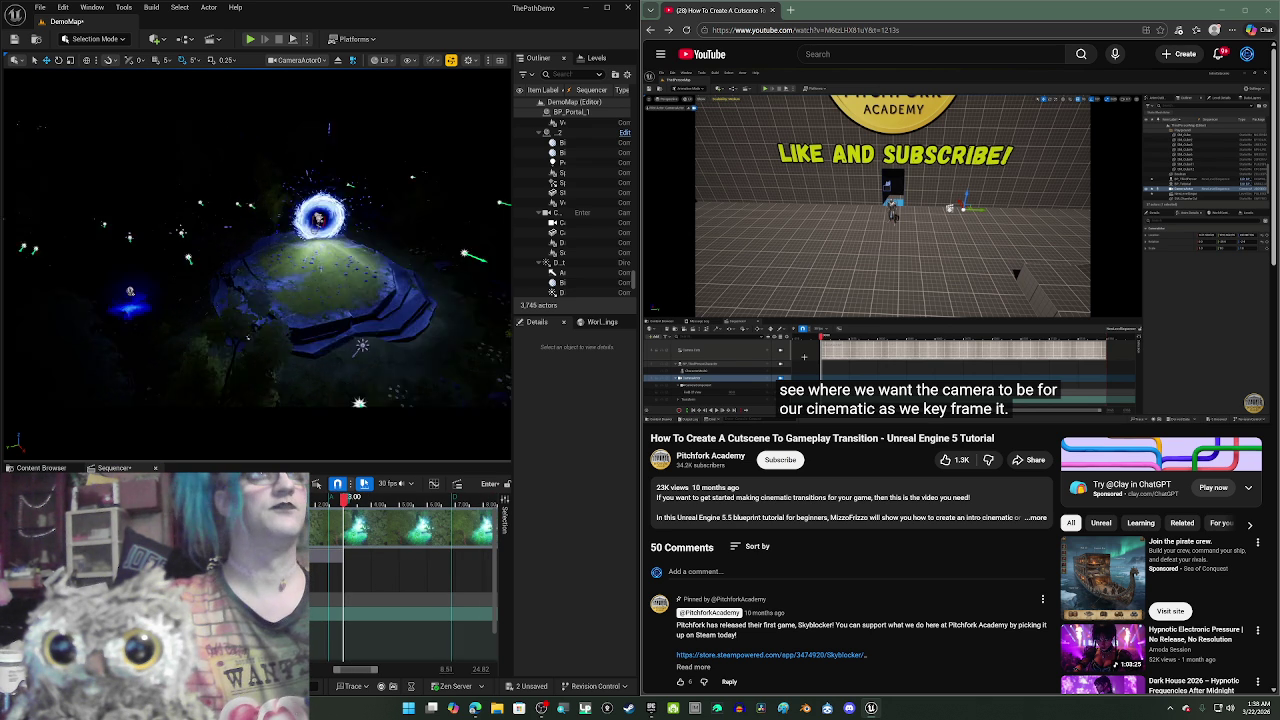
scroll(258, 226, up, 5)
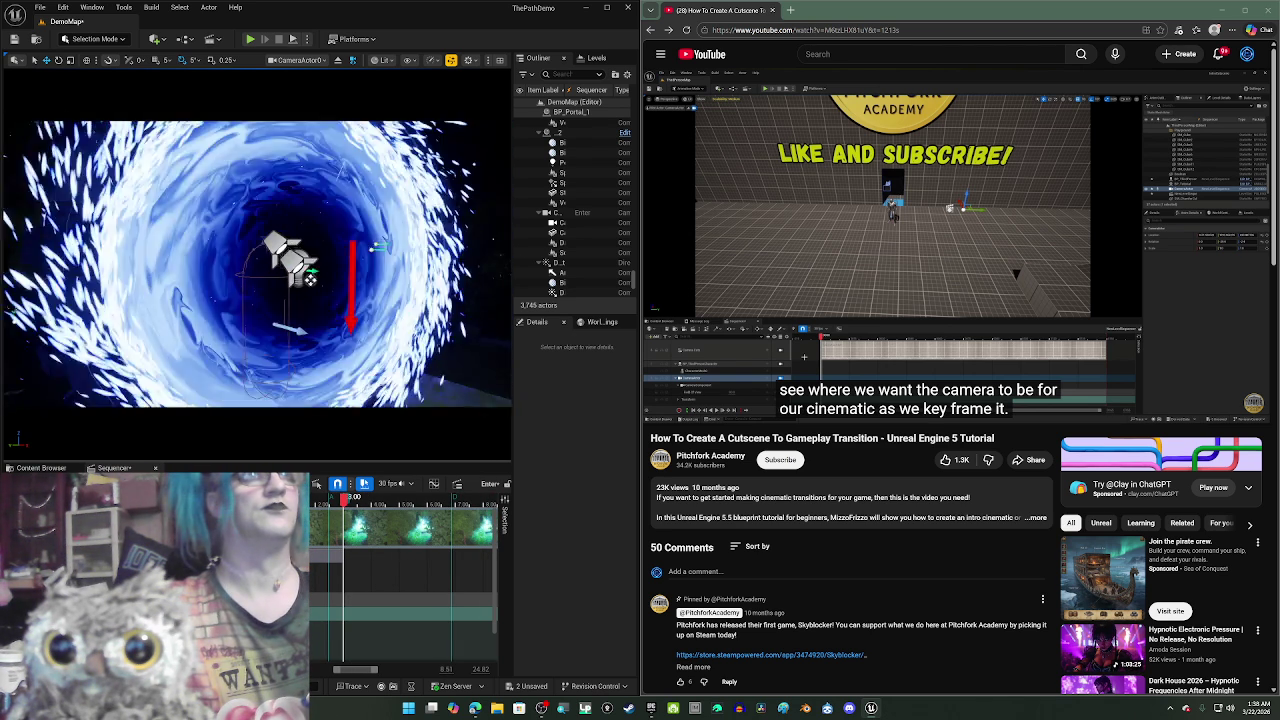
scroll(273, 283, up, 3)
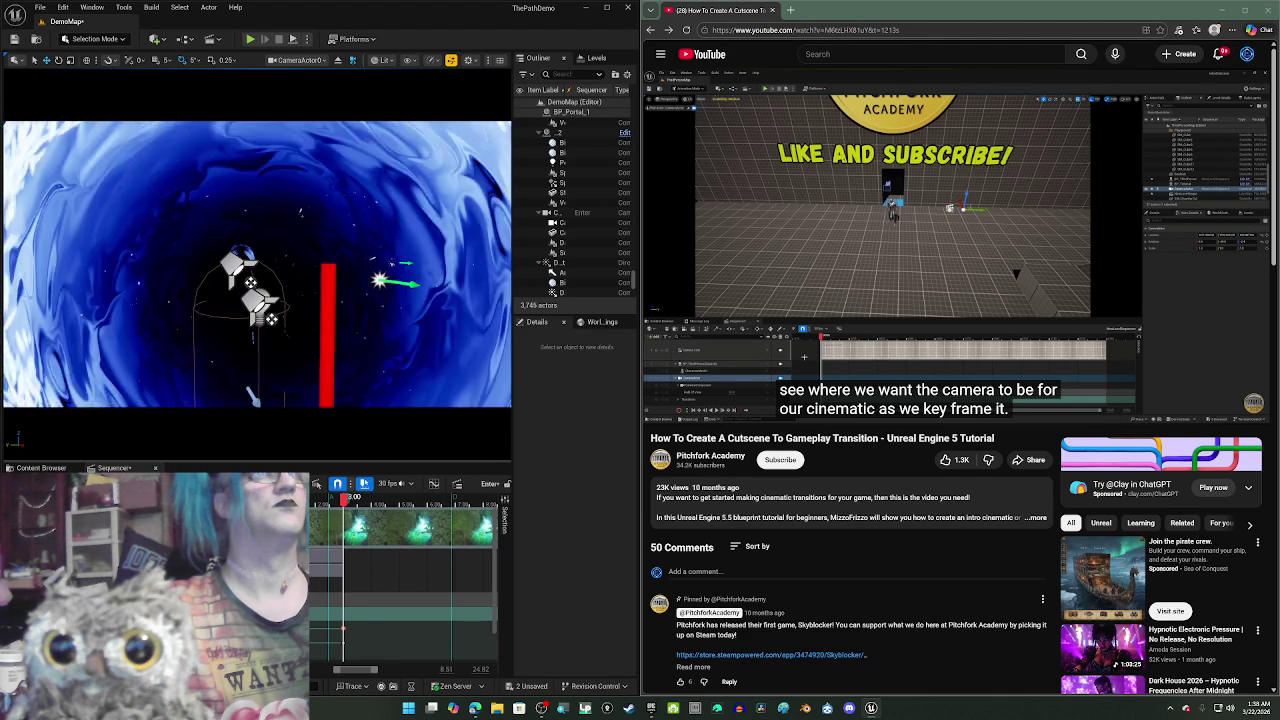
key(w)
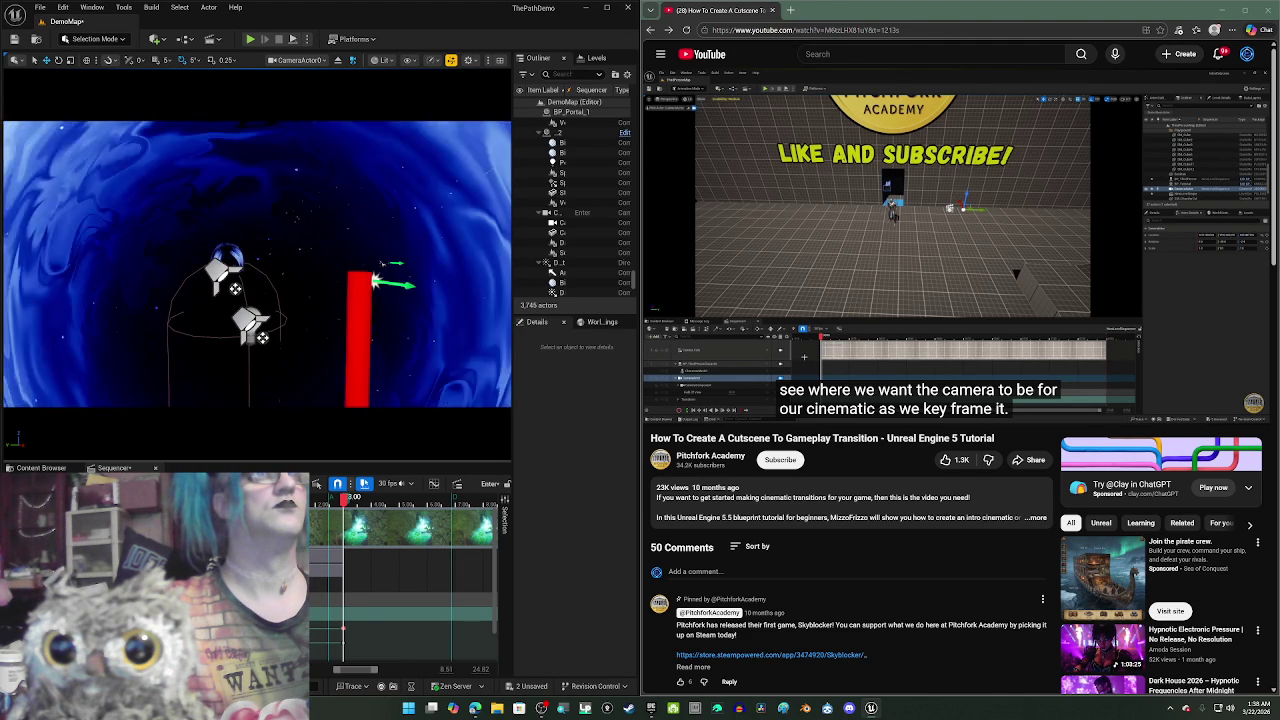
key(w)
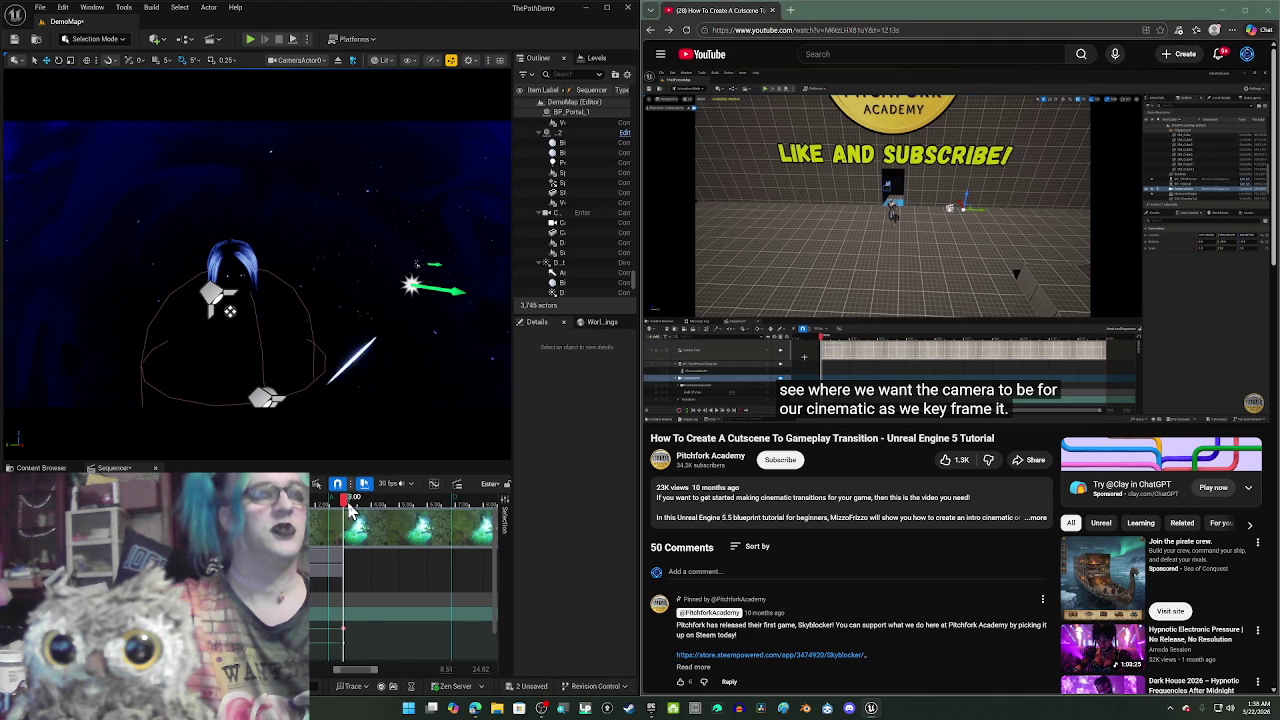
mouse_move(350, 510)
mouse_down()
mouse_move(443, 517)
mouse_move(449, 571)
mouse_move(396, 581)
mouse_up()
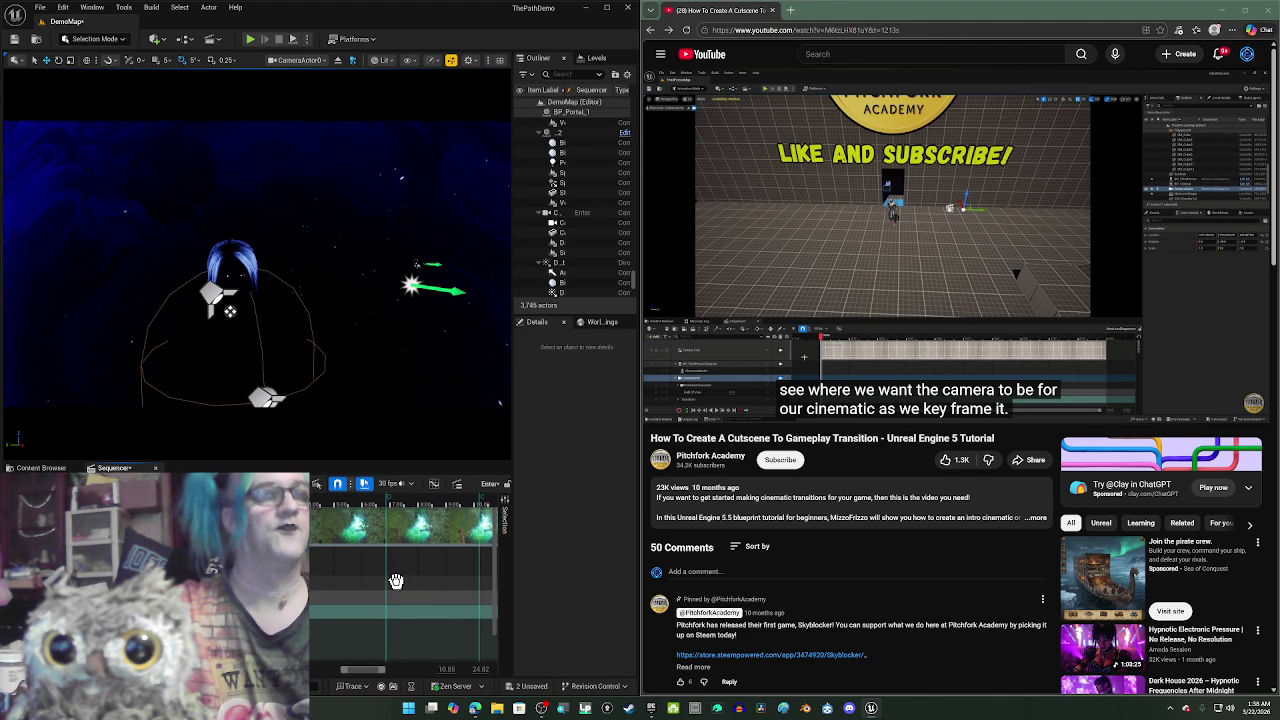
- At 10.00, pull the camera back over the ground framing the portal, then preview playback
click(478, 502)
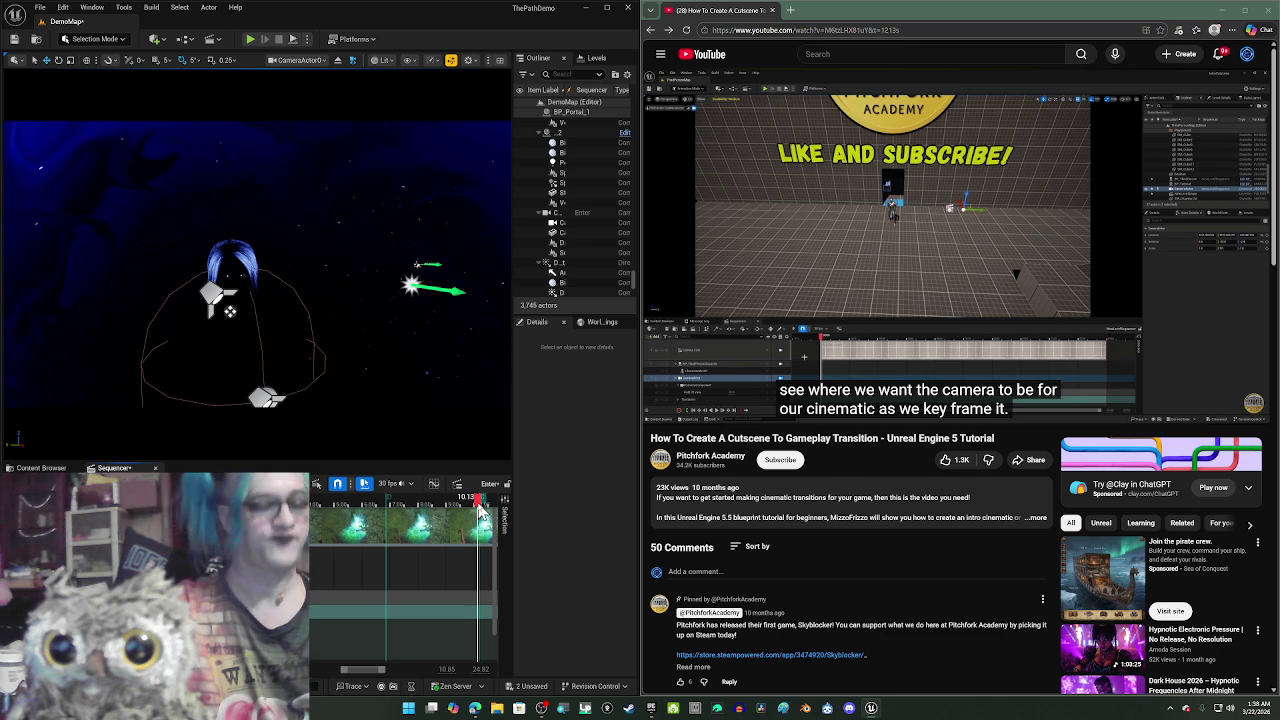
key(Left)
key(Left)
key(Left)
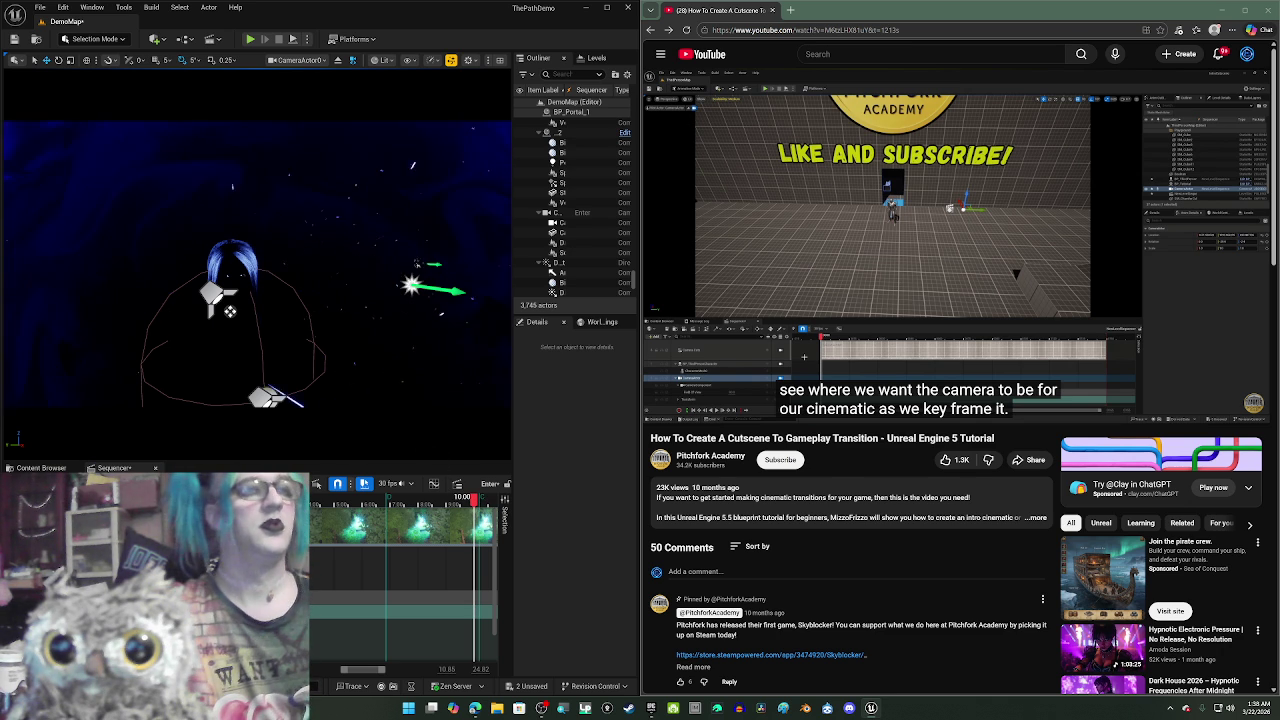
key(w)
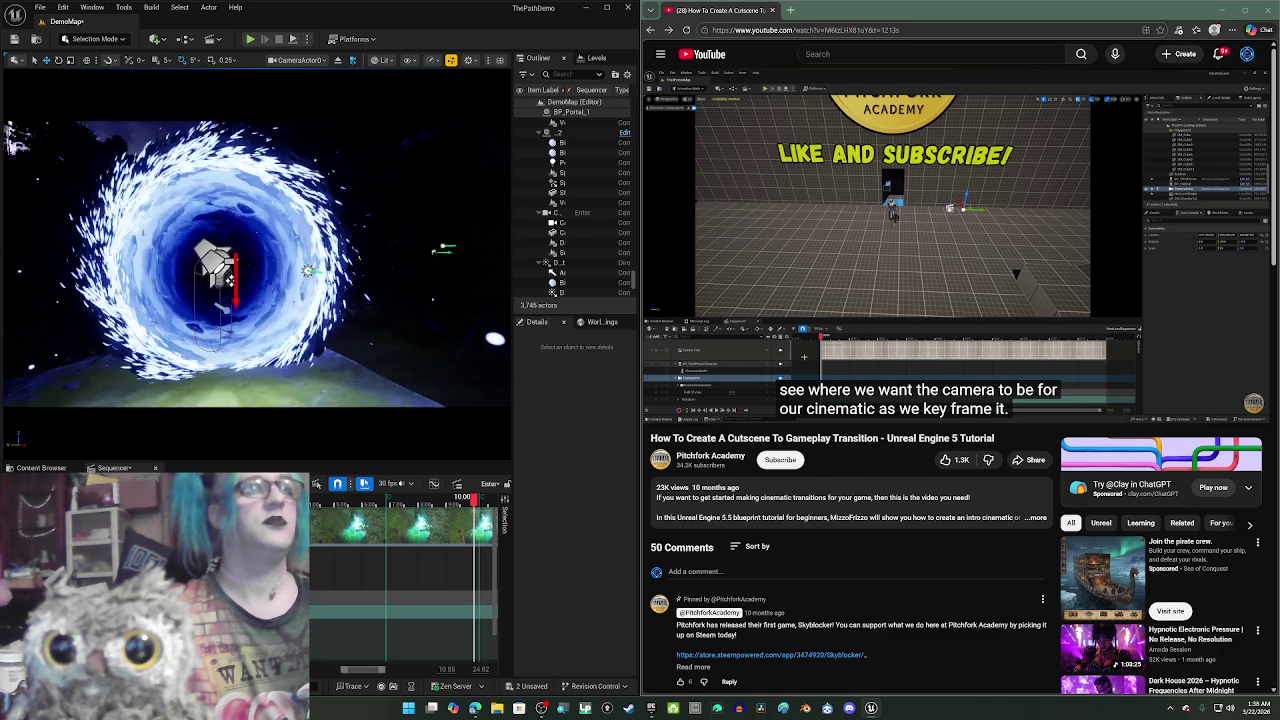
key(s)
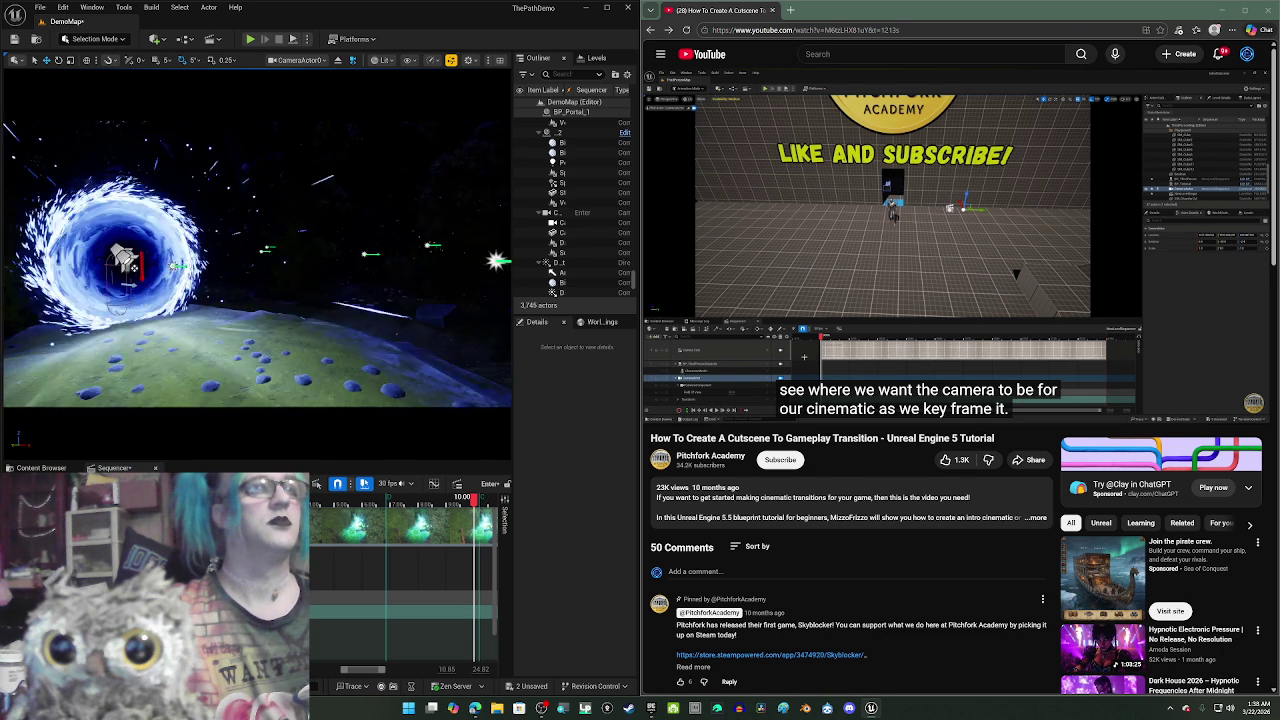
key(s)
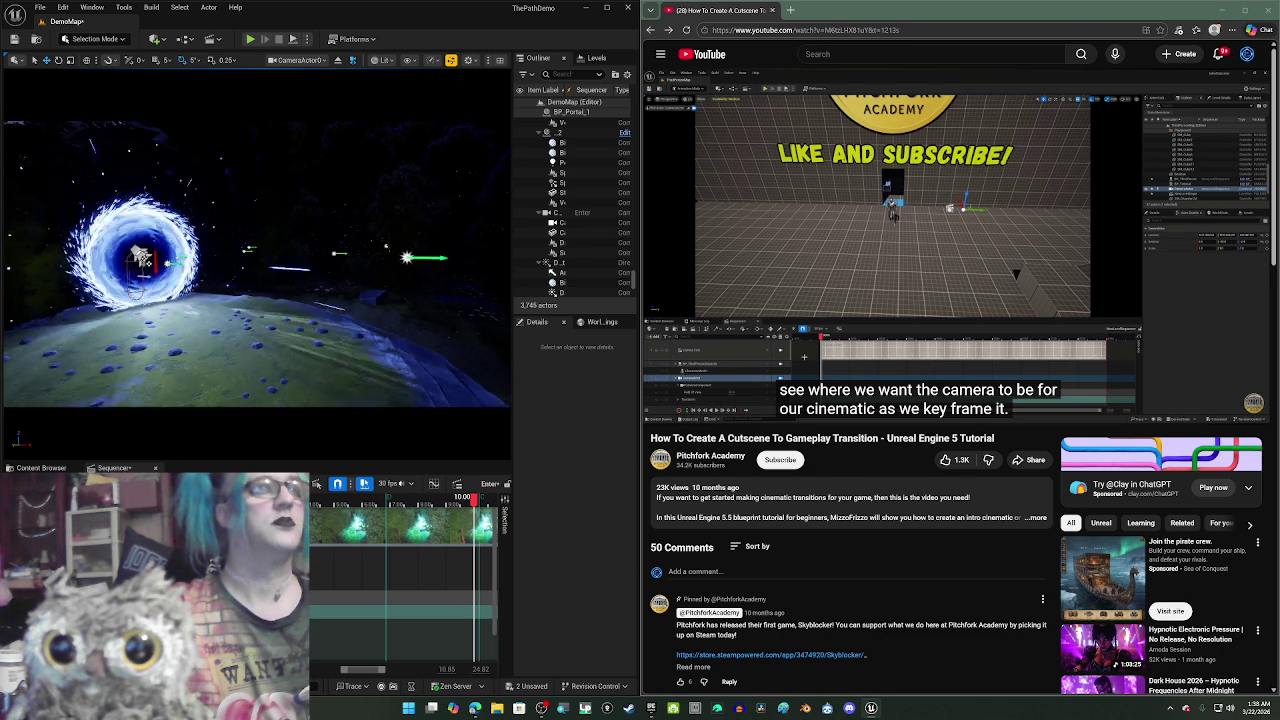
key(a)
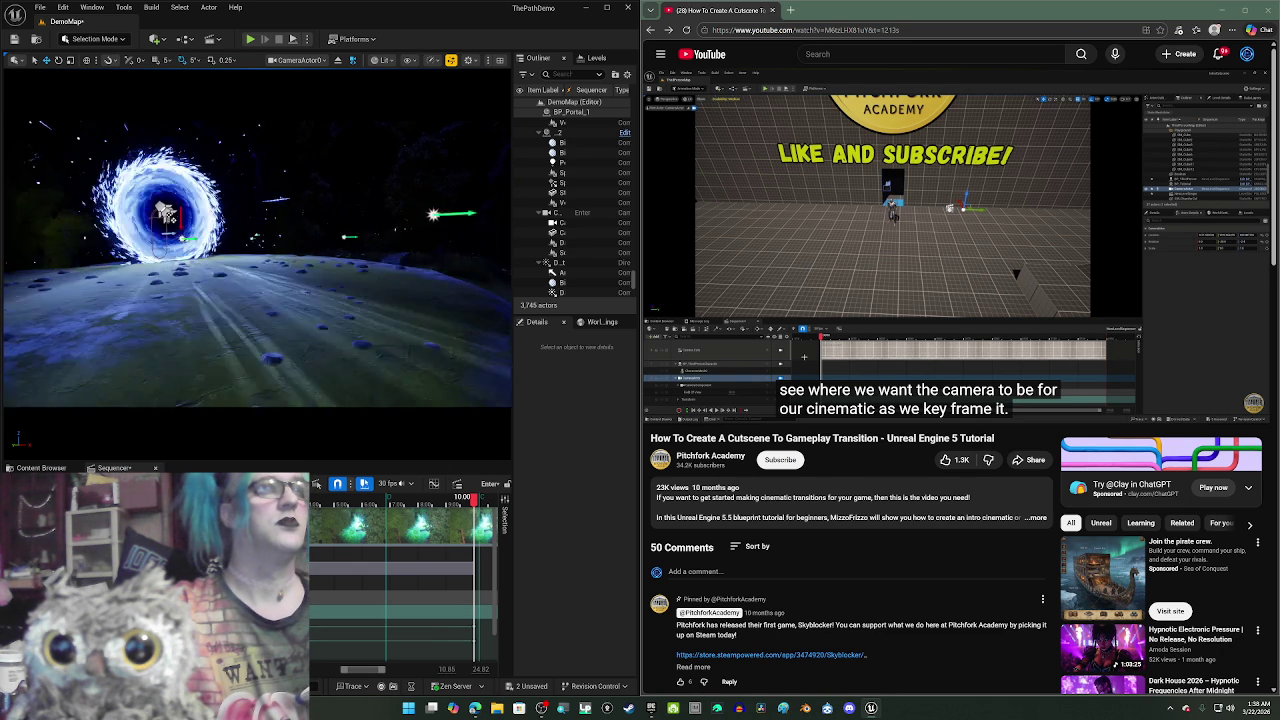
key(a)
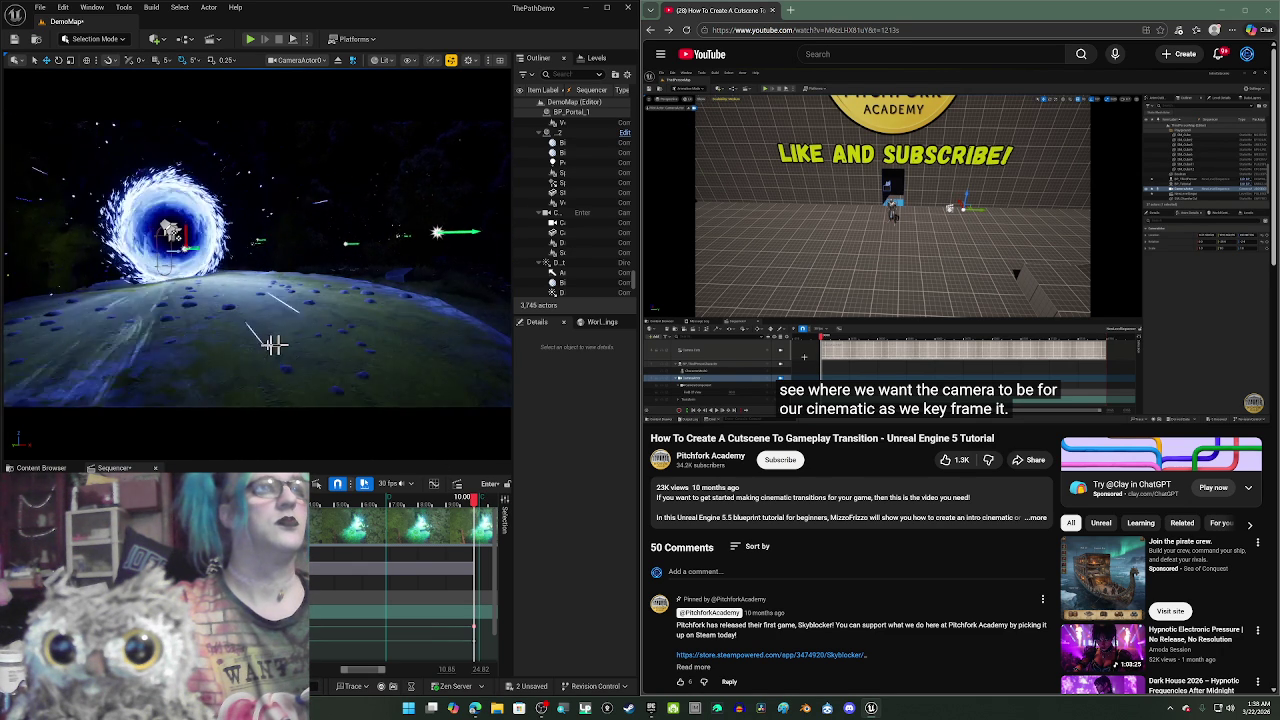
mouse_move(273, 344)
mouse_down()
mouse_move(505, 340)
mouse_move(470, 348)
mouse_up()
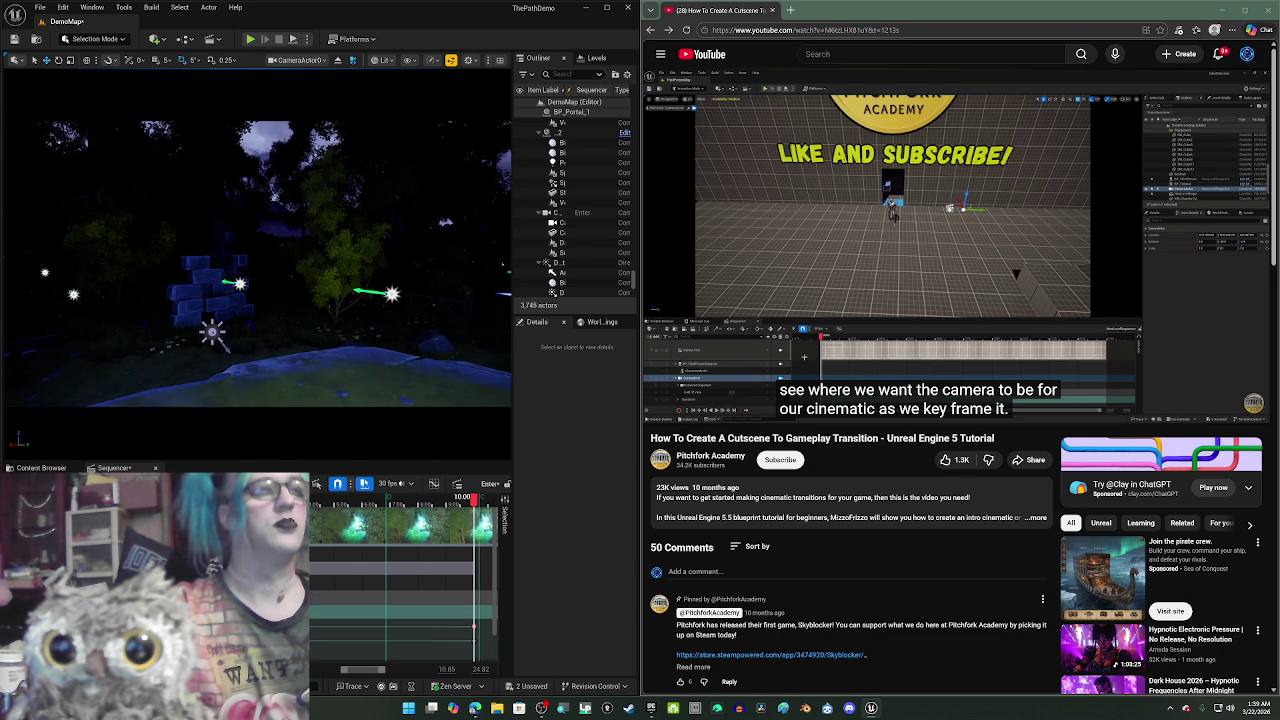
click(408, 578)
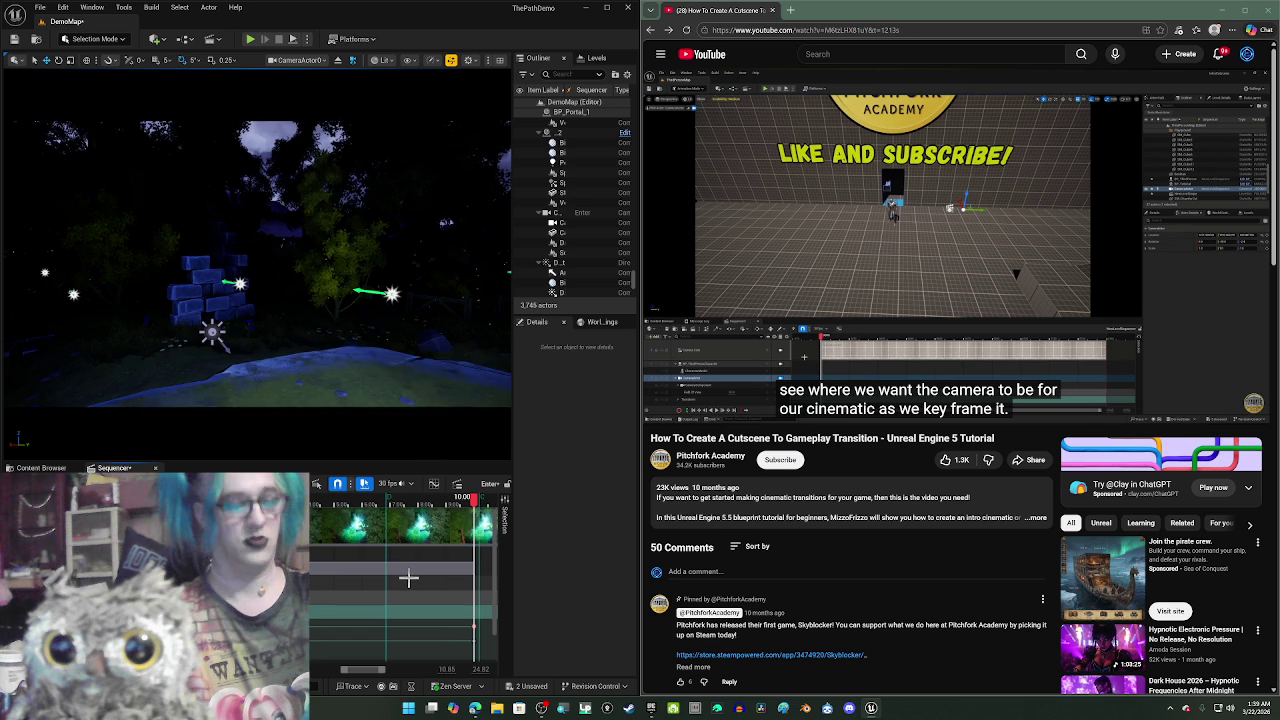
key(space)
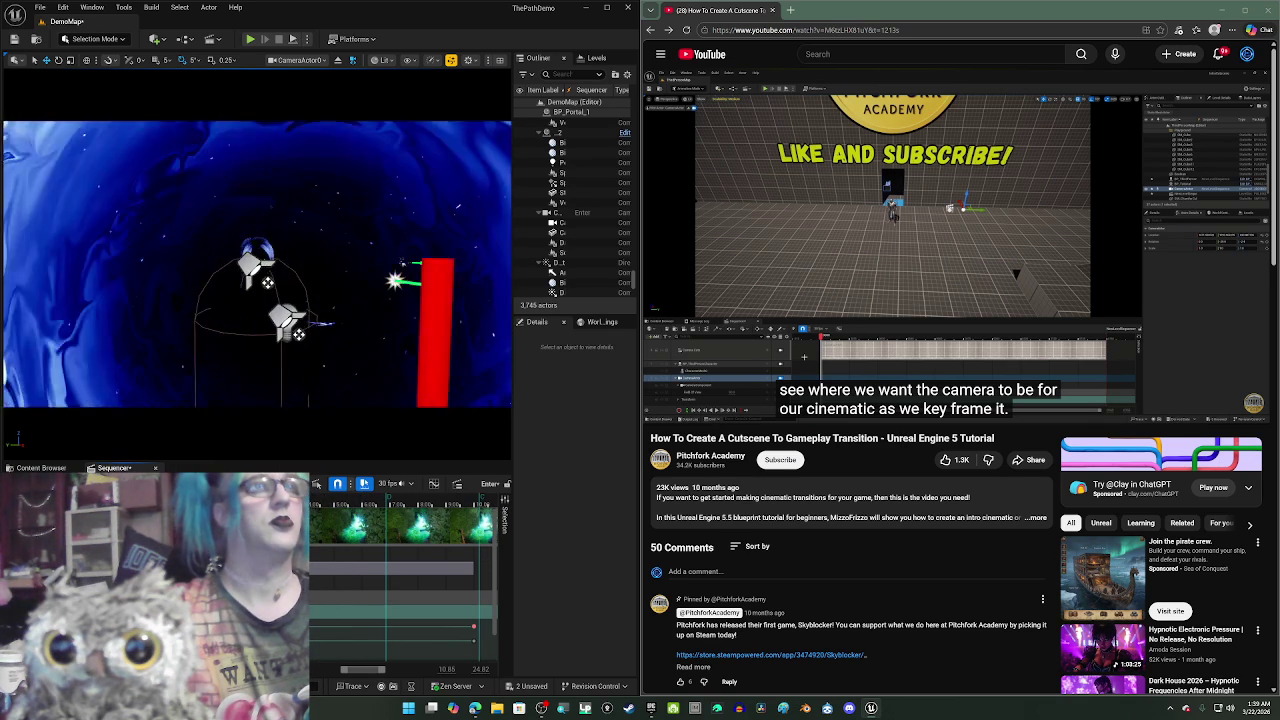
- Scrub the sequence from about 4.6 to 5.77 seconds and reframe the shot on the centred portal
mouse_move(312, 495)
mouse_down()
mouse_move(298, 490)
mouse_move(325, 512)
mouse_move(335, 497)
mouse_up()
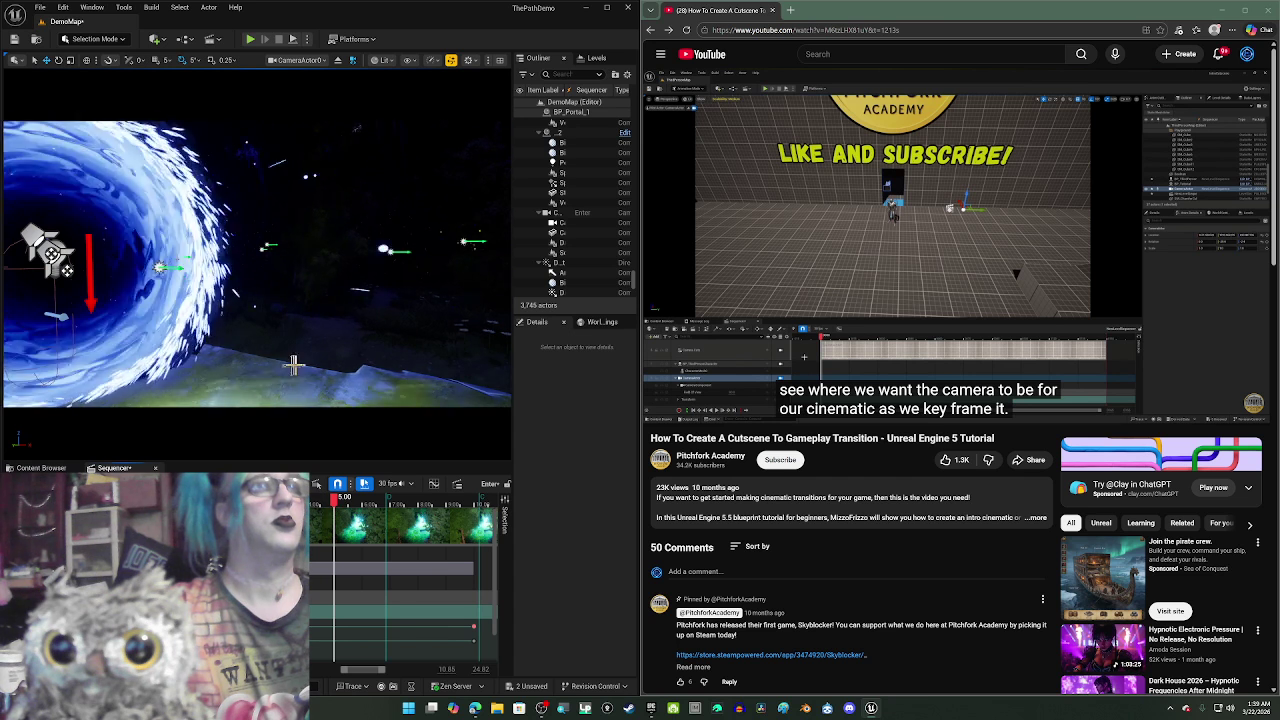
mouse_move(293, 363)
mouse_down()
mouse_move(281, 351)
mouse_move(344, 415)
mouse_up()
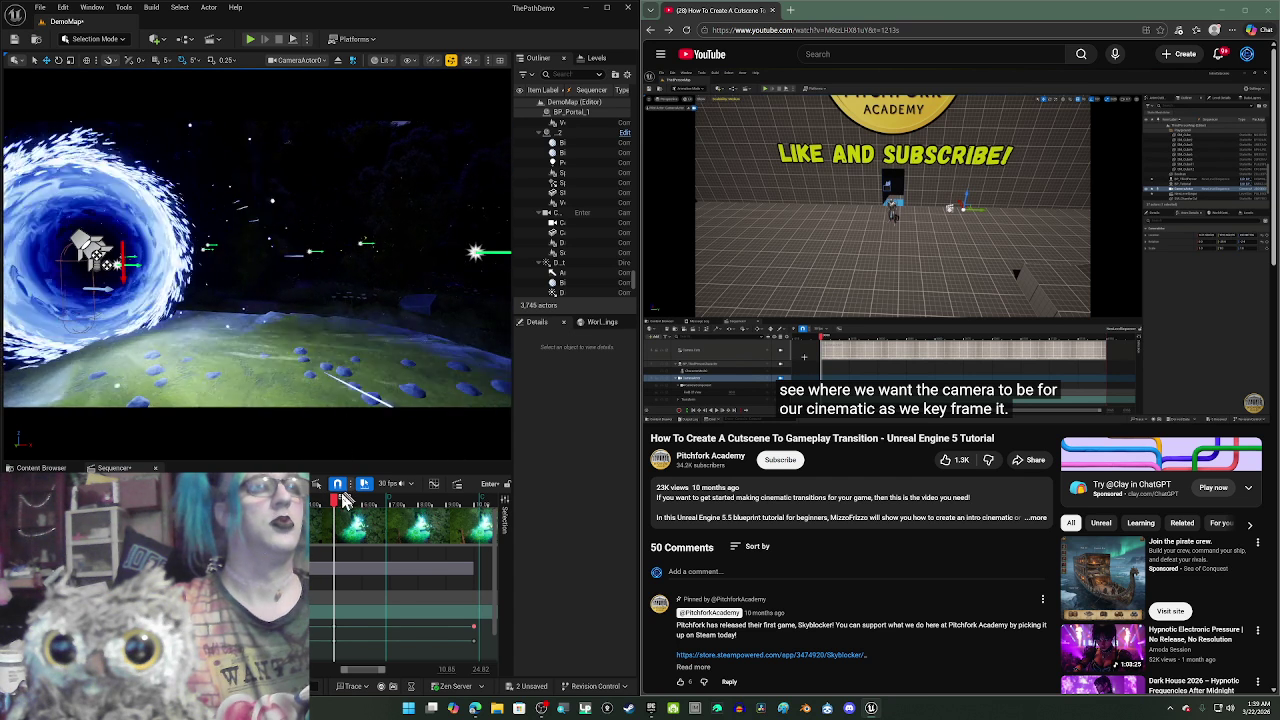
mouse_move(338, 497)
mouse_down()
mouse_move(481, 513)
mouse_move(462, 513)
mouse_move(471, 503)
mouse_move(314, 334)
mouse_up()
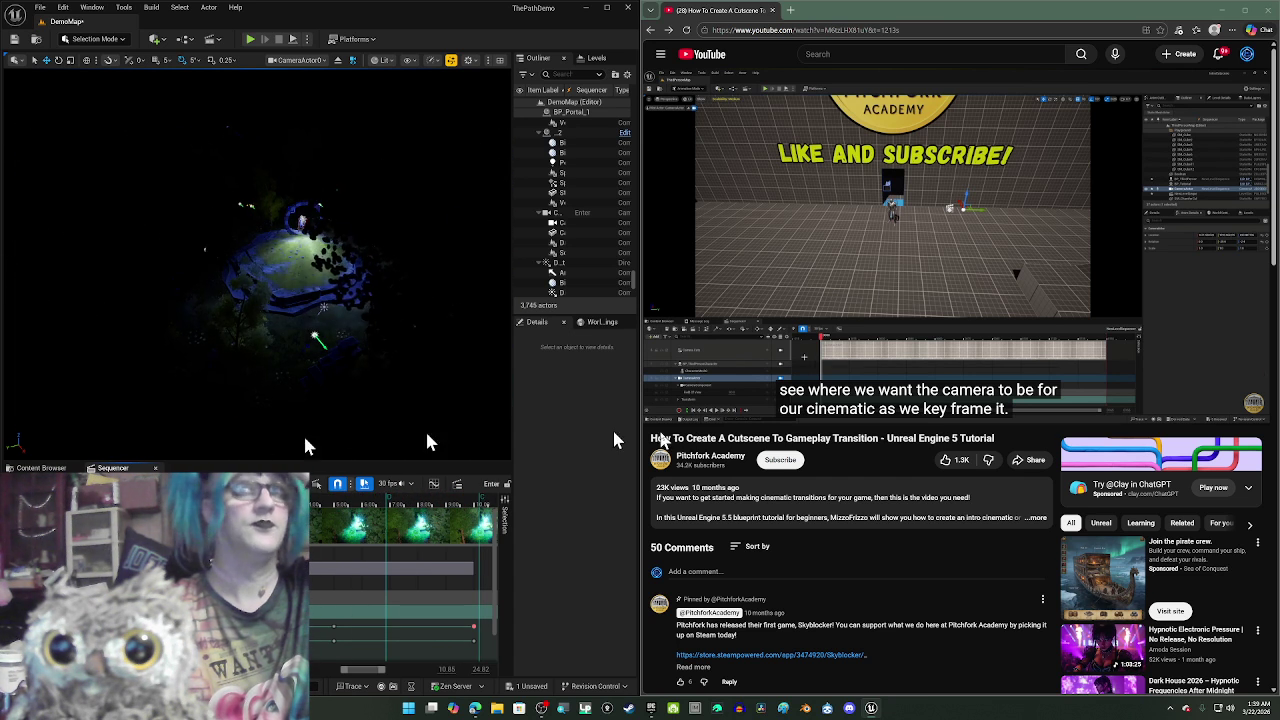
- Rewind the tutorial to about 6:10 and pause it on the camera possession explanation
click(863, 261)
click(862, 257)
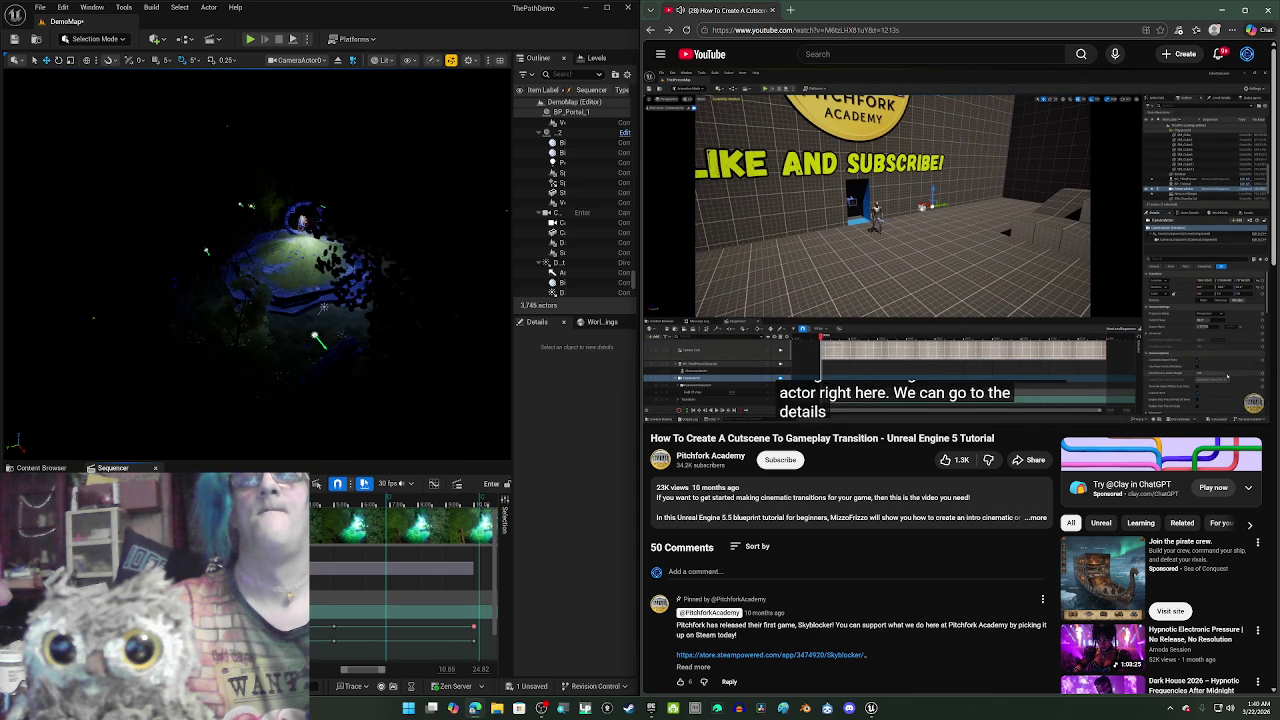
click(926, 248)
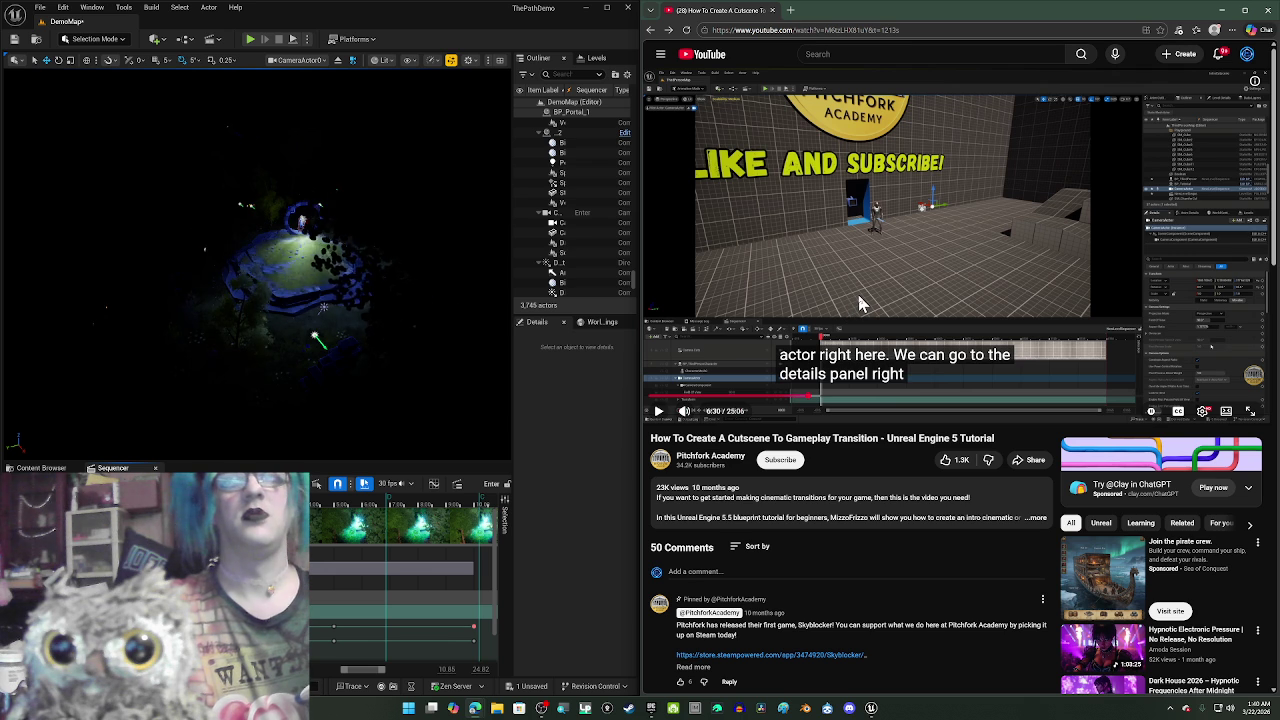
key(Left)
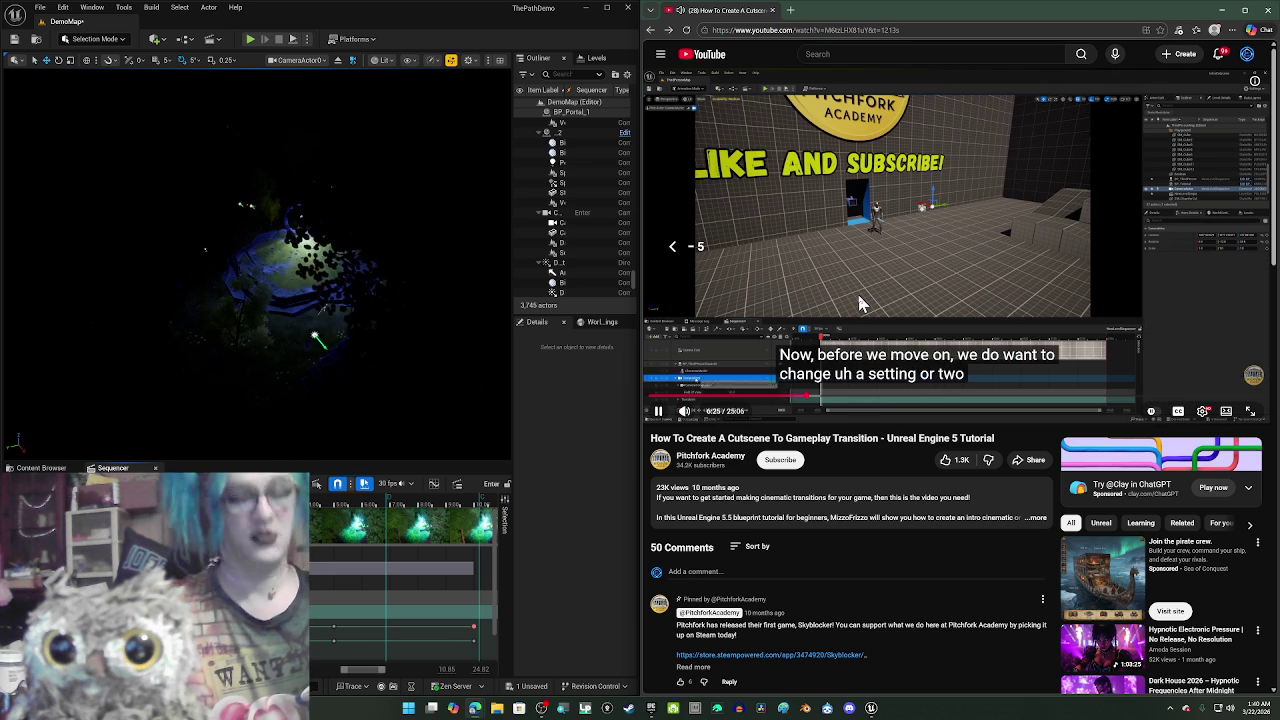
key(Left)
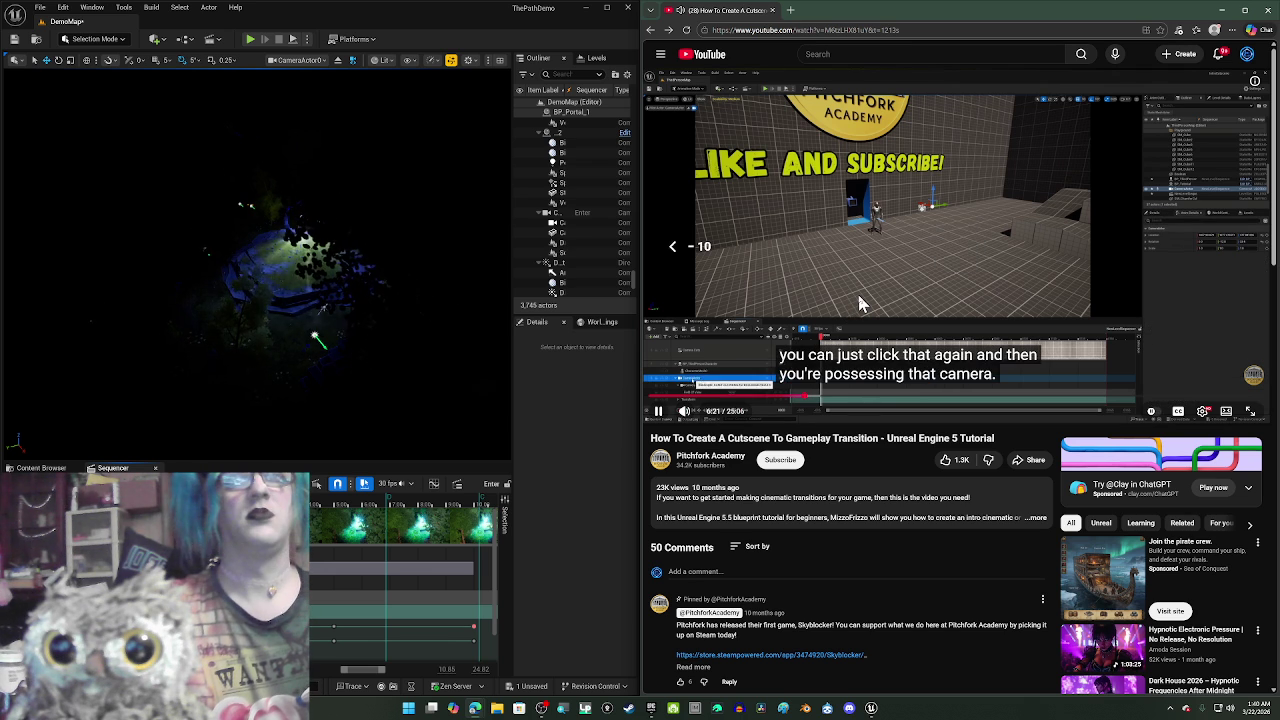
key(Left)
key(Left)
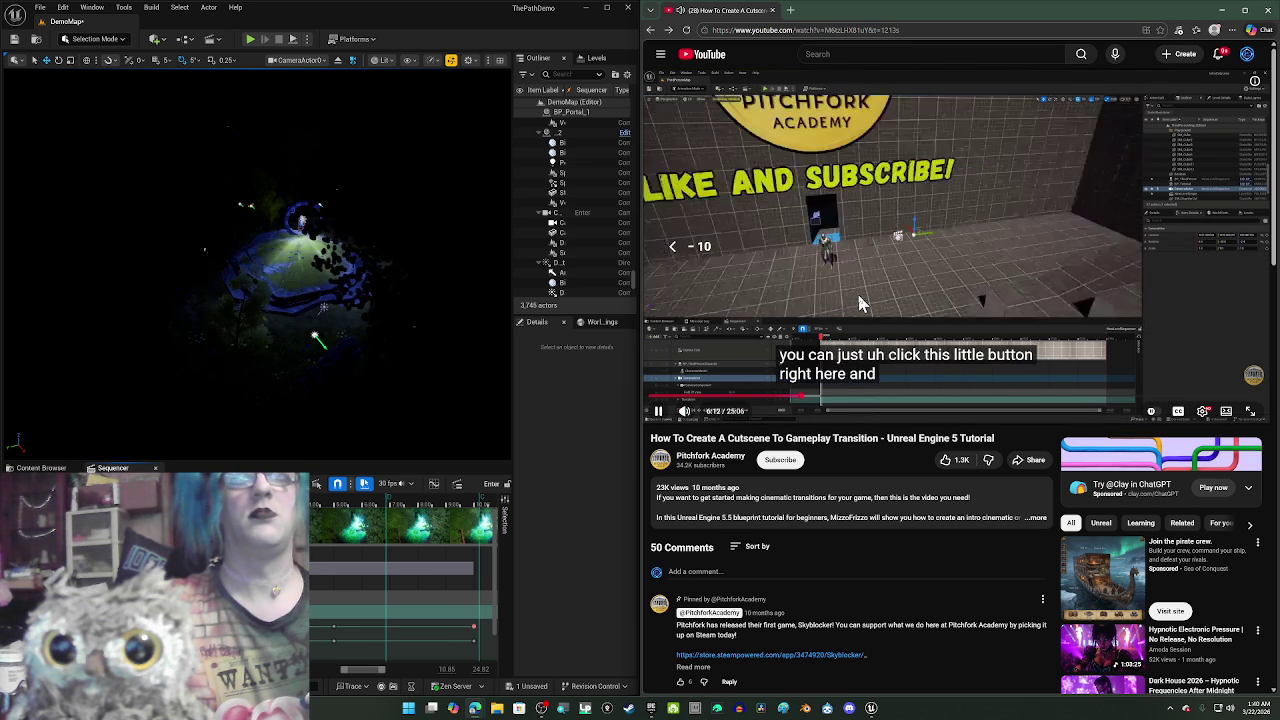
key(Left)
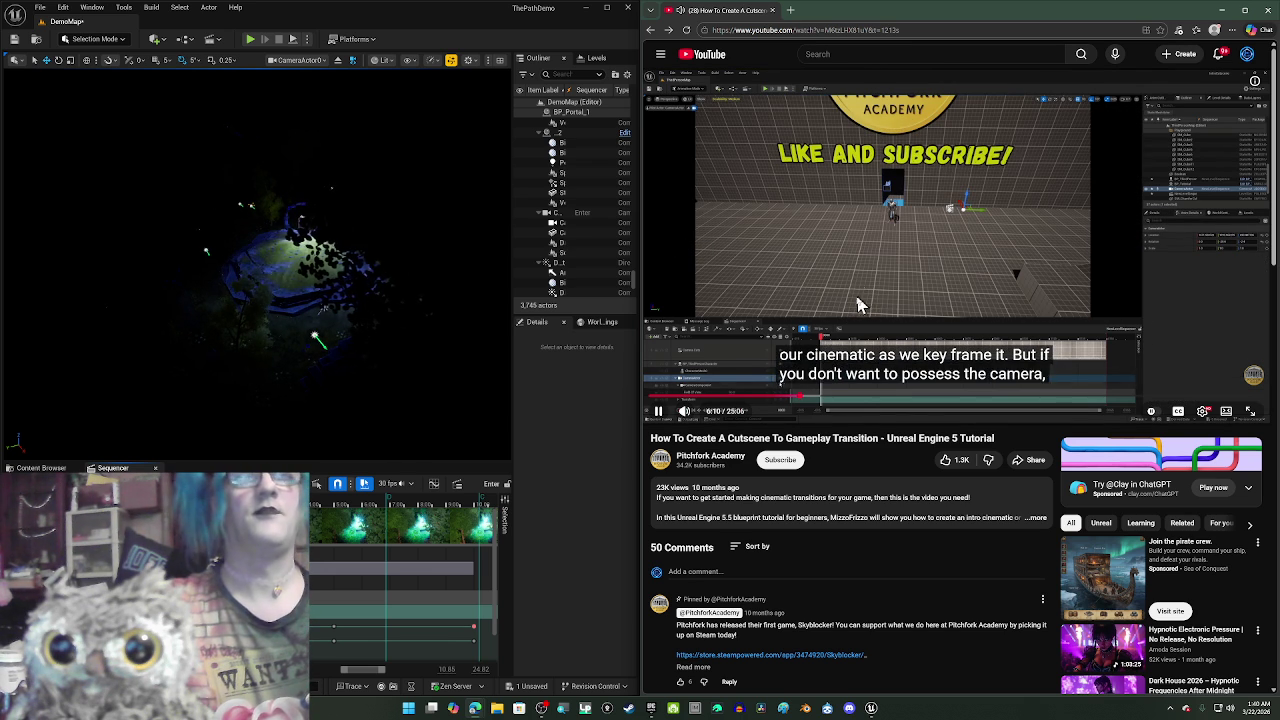
click(858, 305)
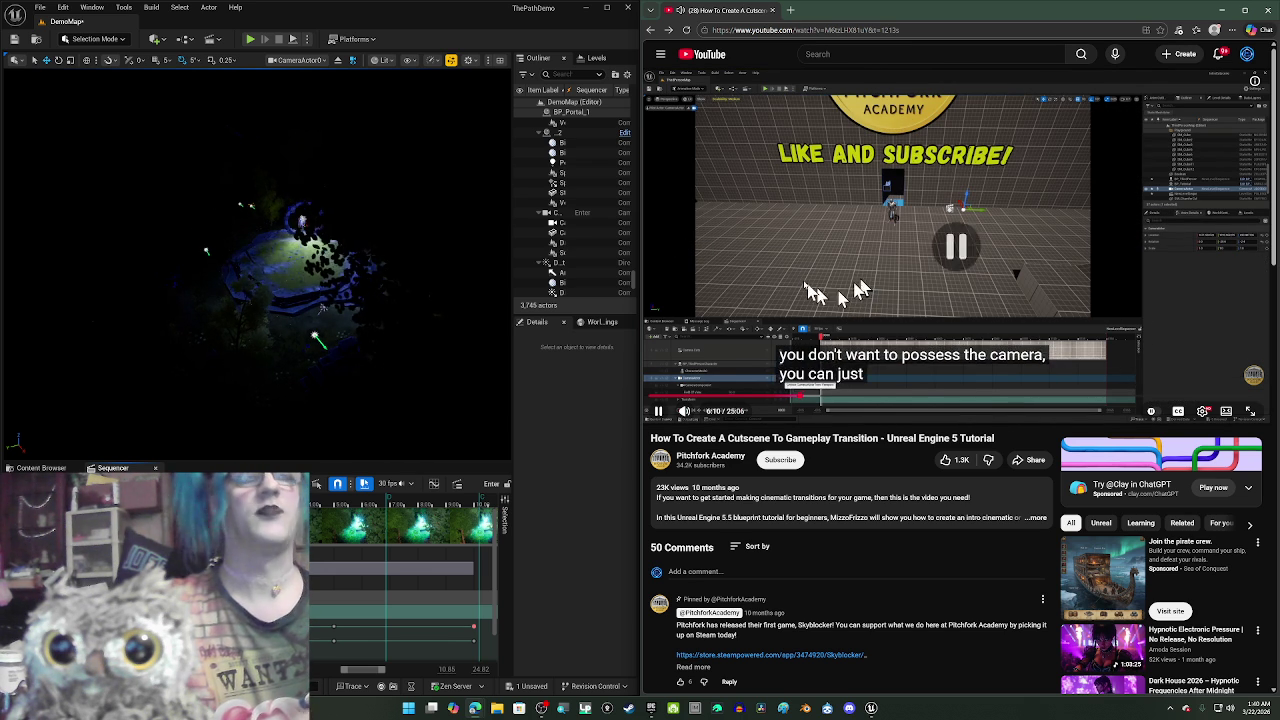
scroll(385, 562, down, 1)
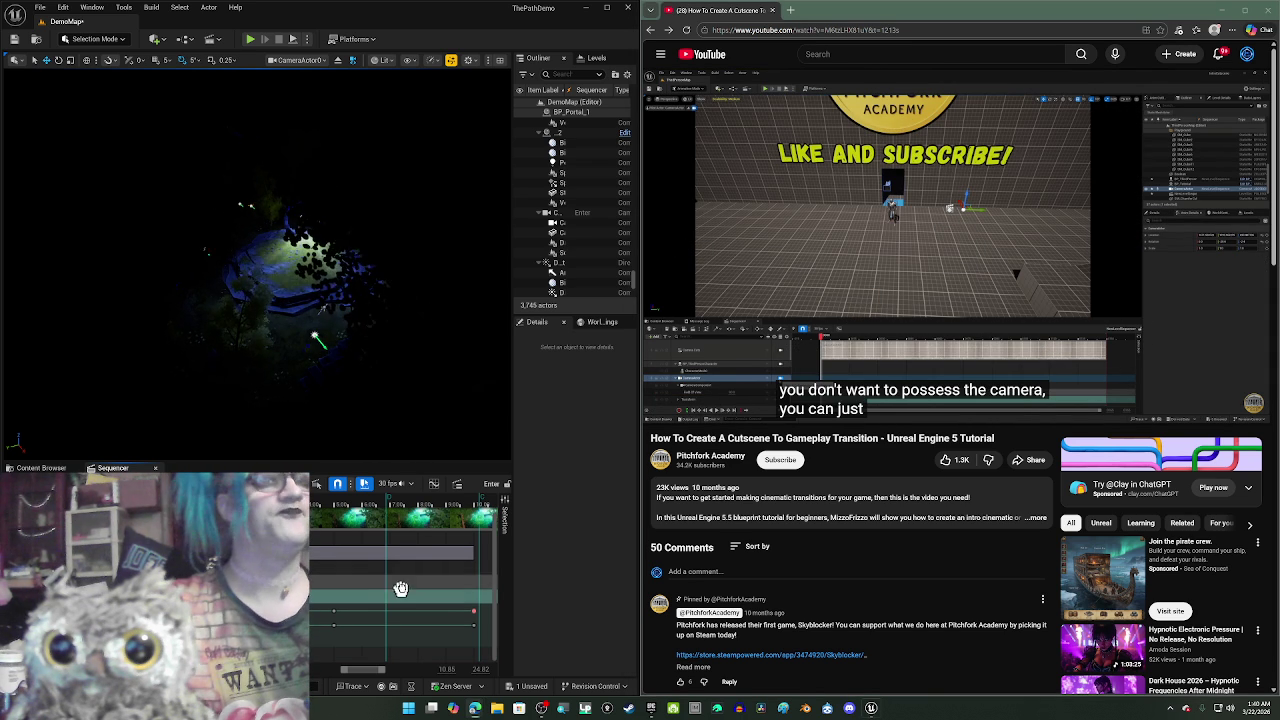
- Delete the stray keyframe from the camera track and select CameraActor0 to show its details
scroll(400, 588, up, 2)
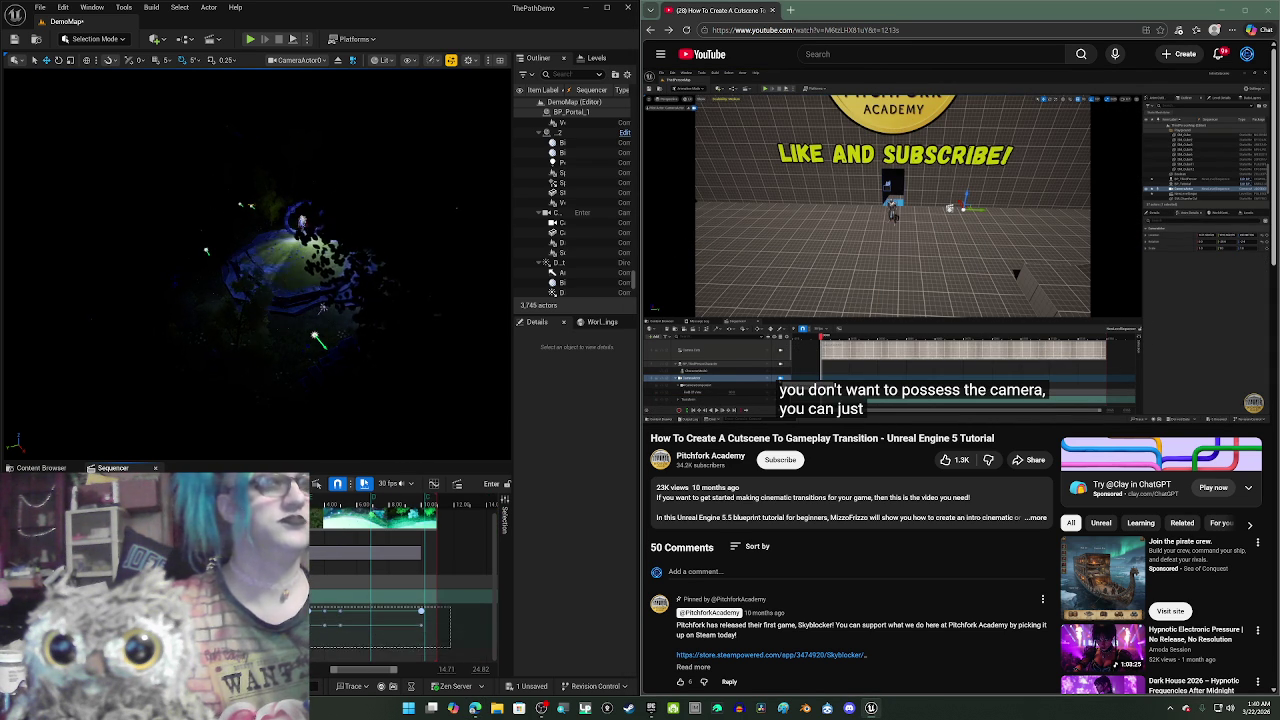
drag(312, 607, 314, 606)
key(Delete)
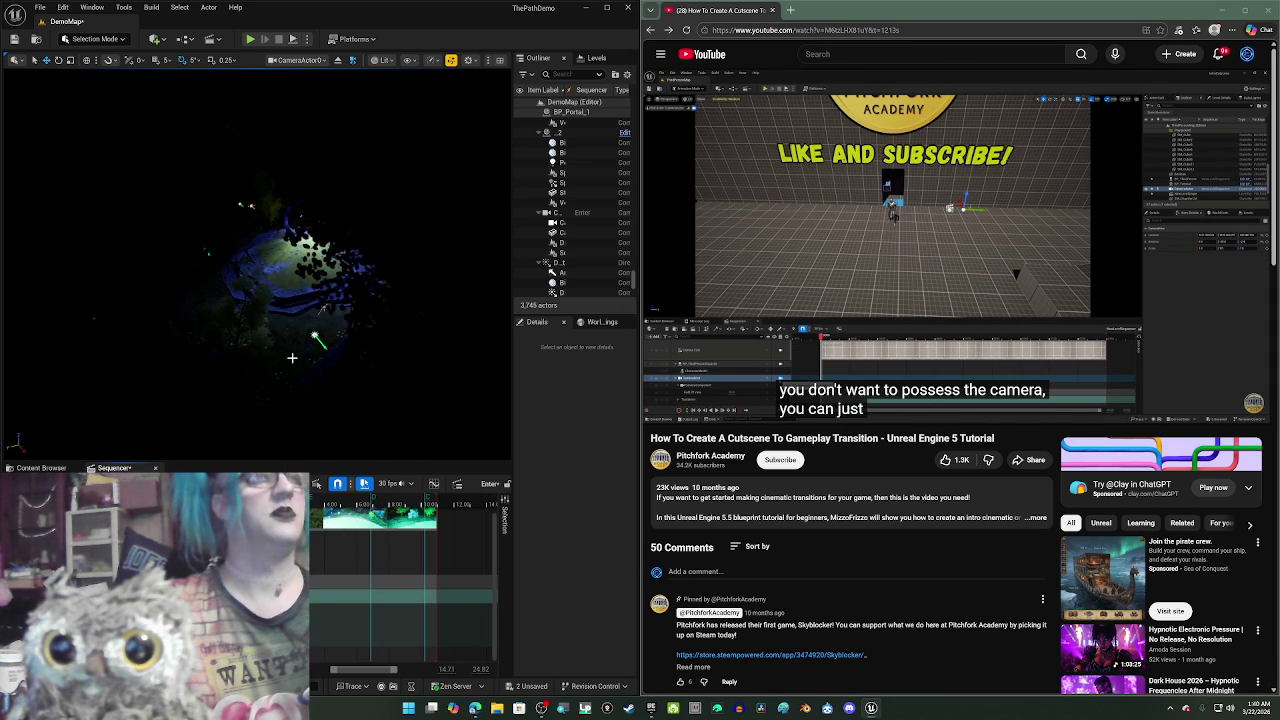
click(810, 260)
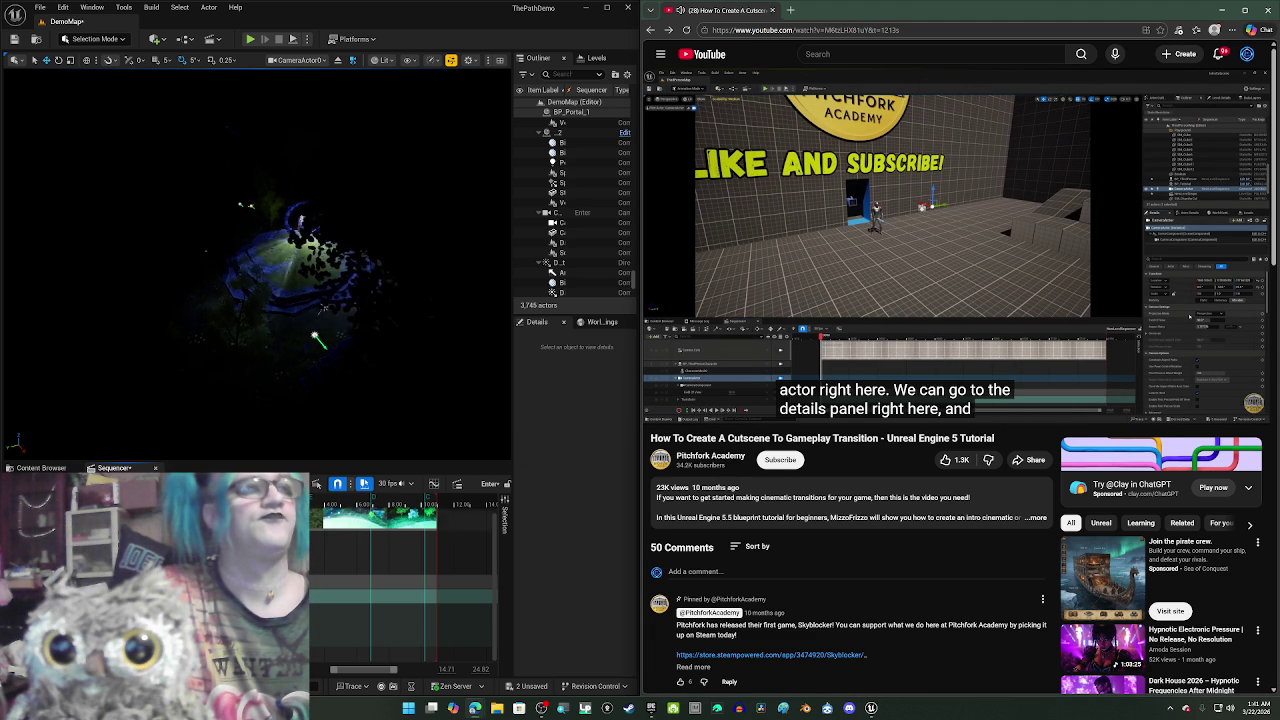
click(230, 490)
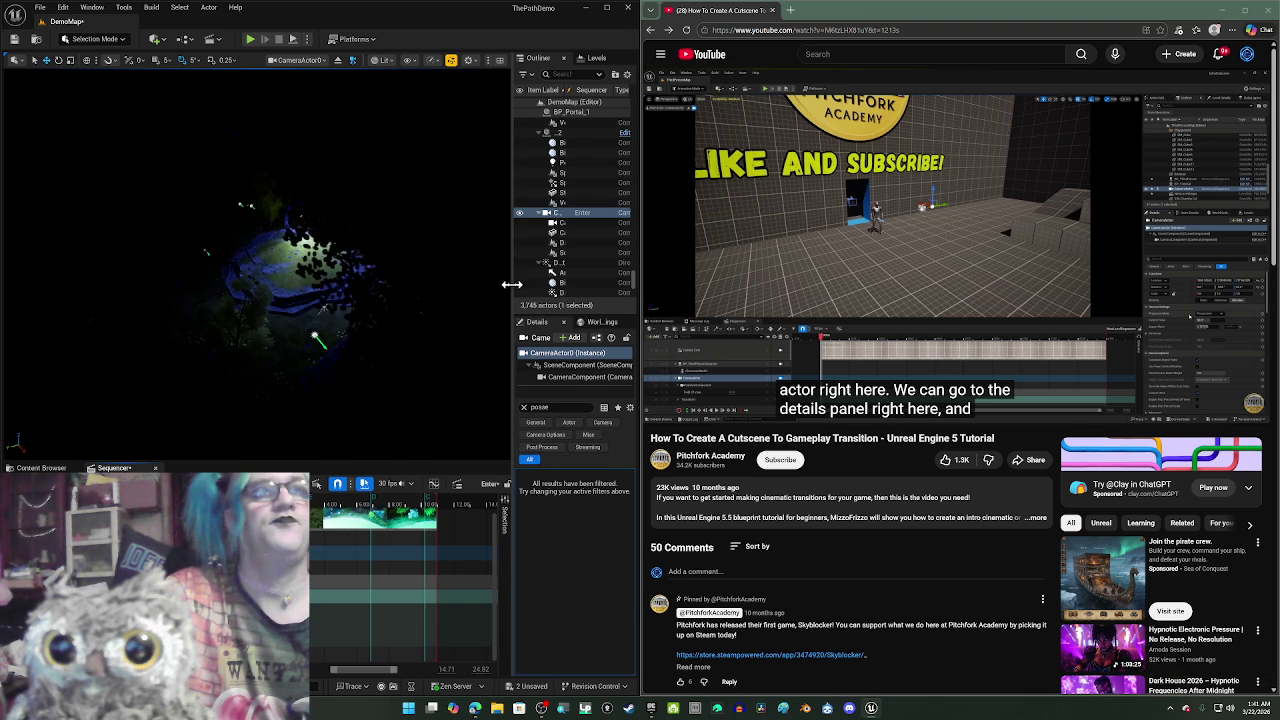
- Widen the Details panel and clear its search filter to reveal the camera properties
drag(512, 287, 456, 290)
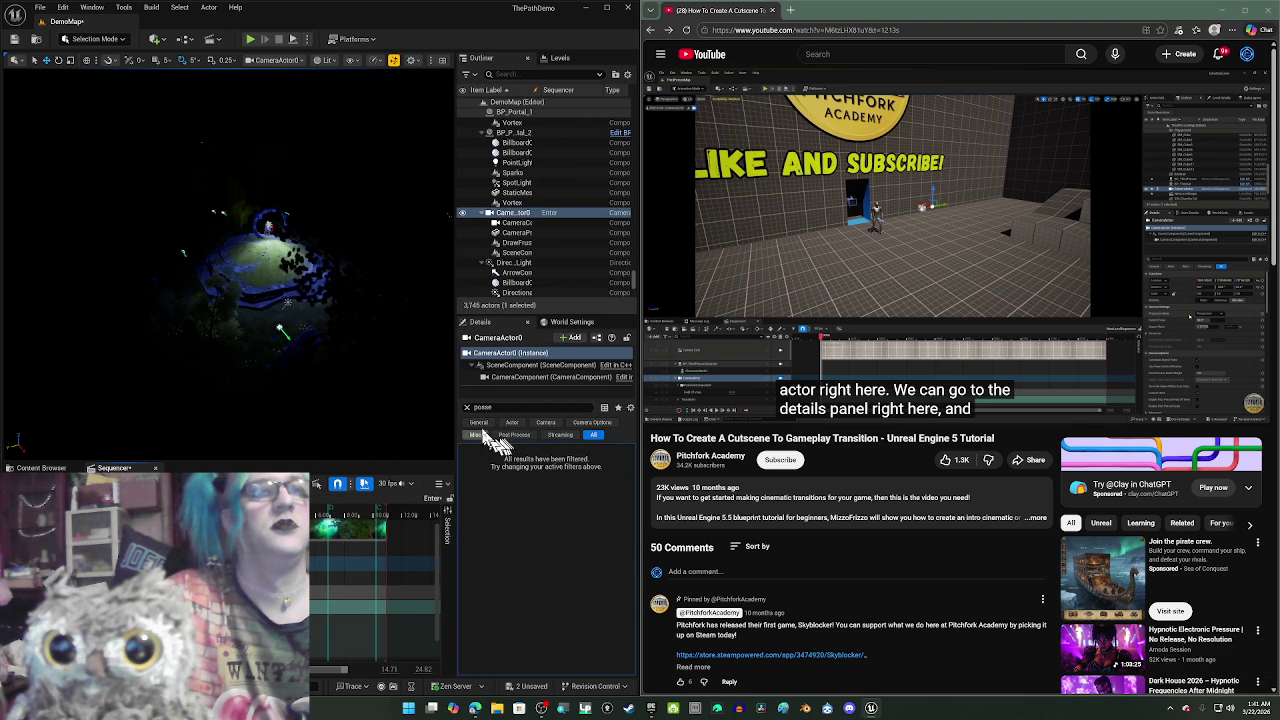
click(466, 408)
click(809, 229)
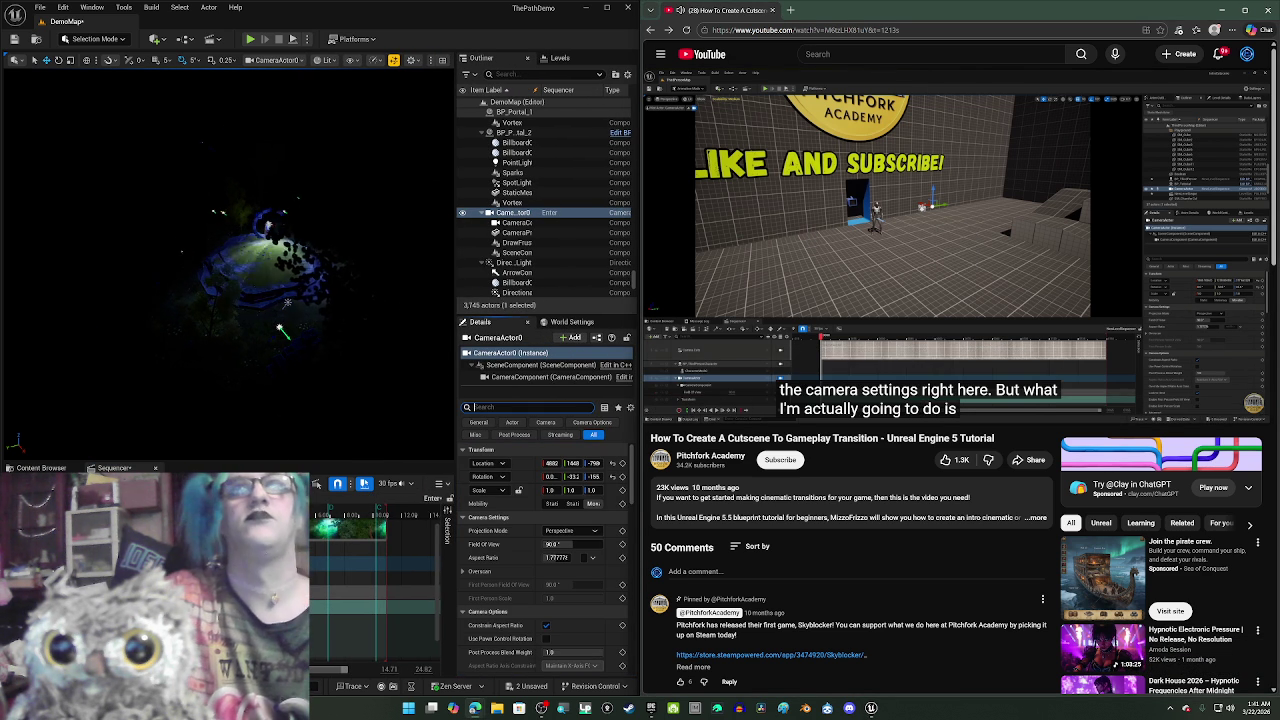
click(936, 228)
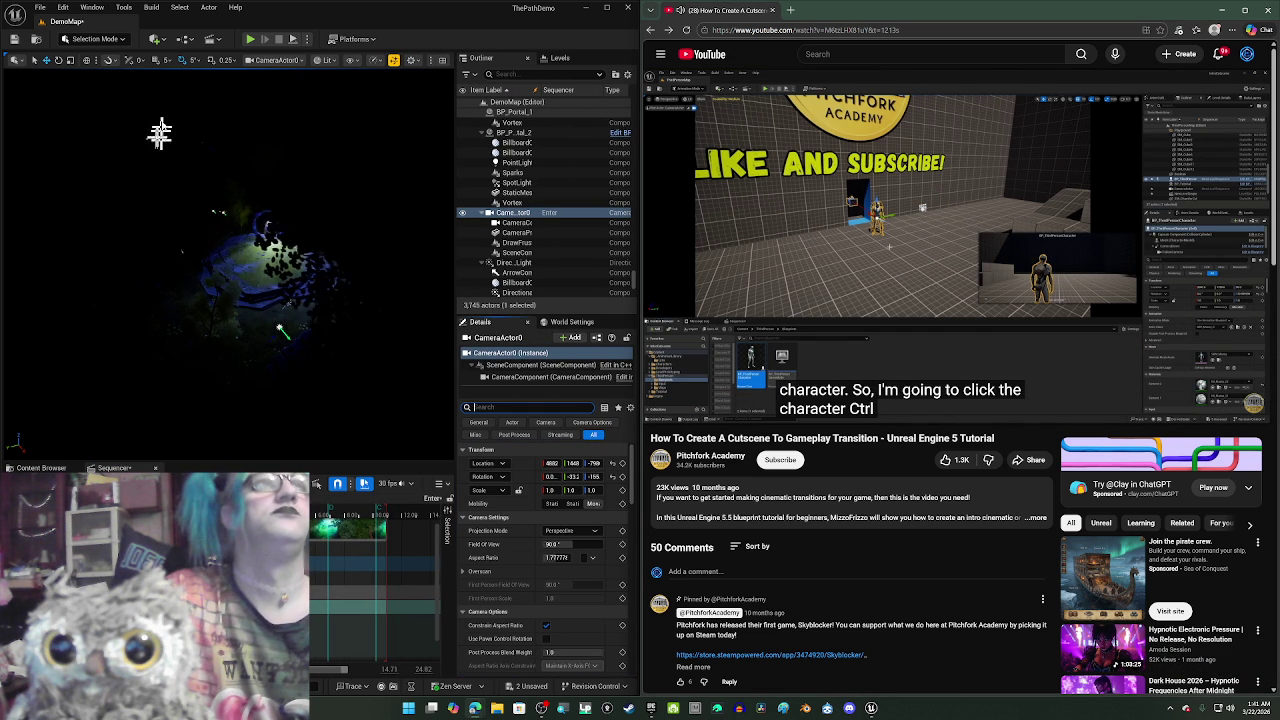
- Switch the viewport back to Perspective view and select Joefraust in the Outliner
click(272, 61)
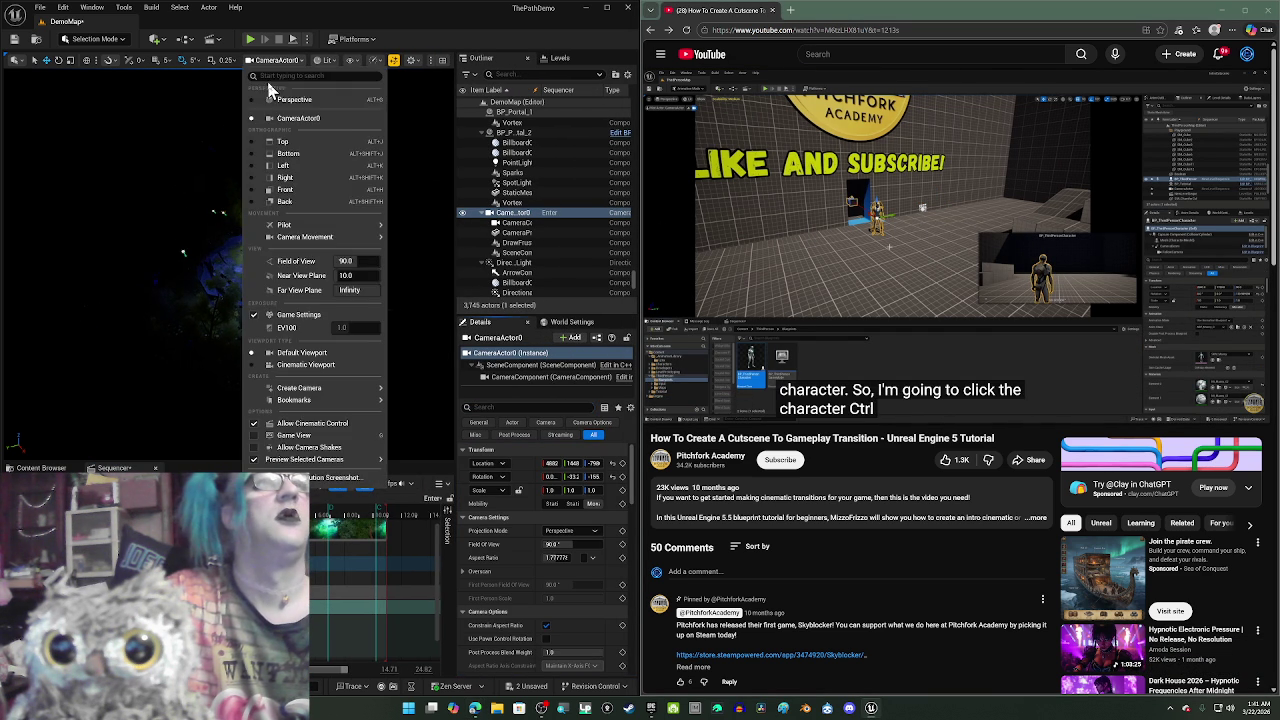
click(276, 100)
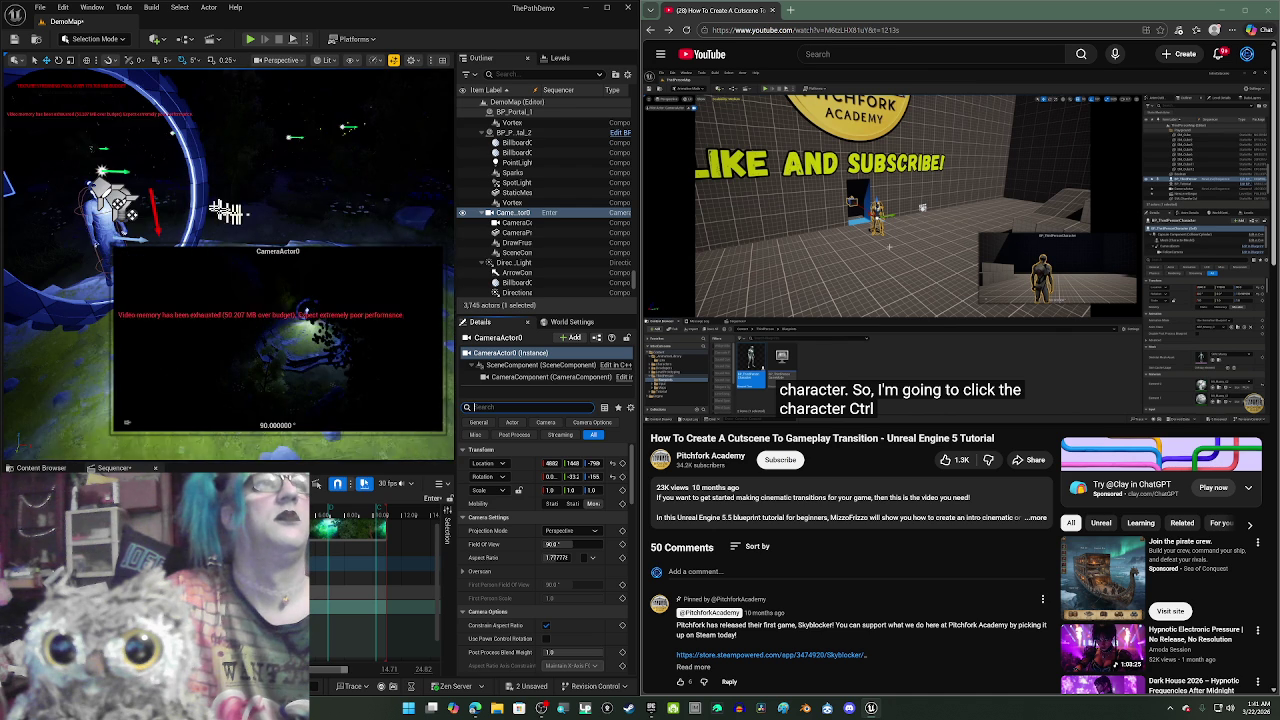
click(105, 200)
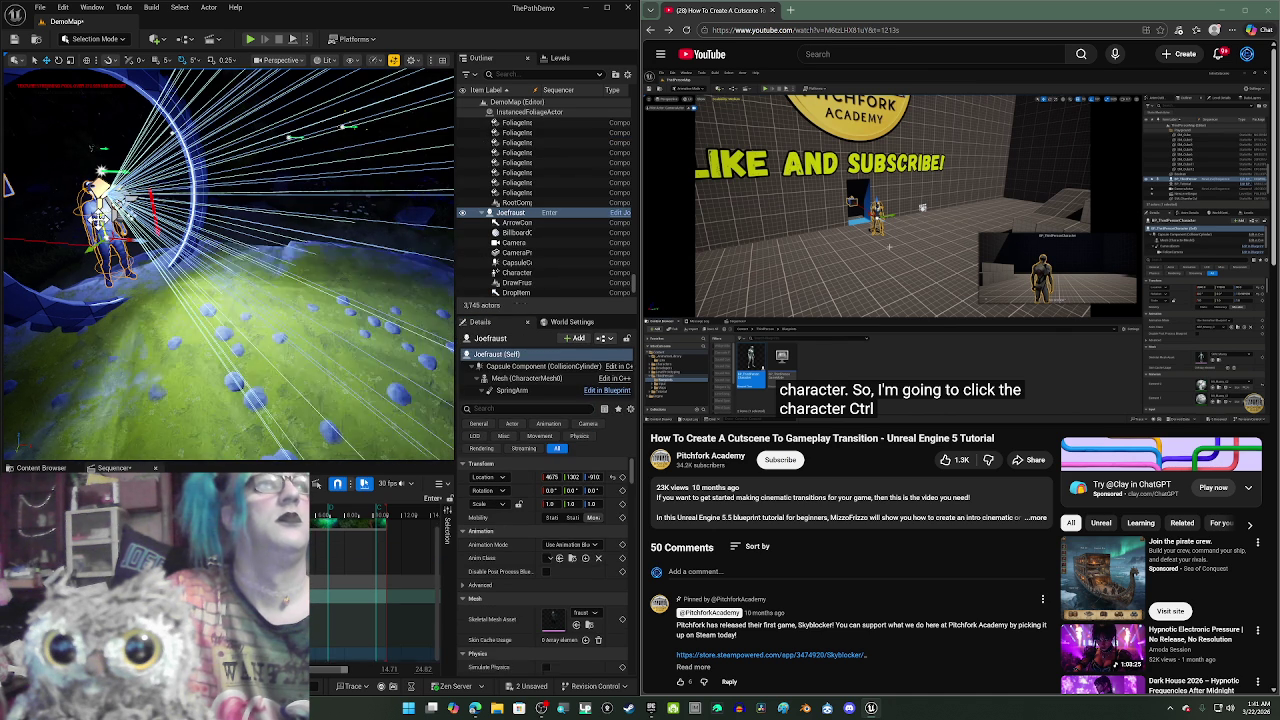
click(993, 225)
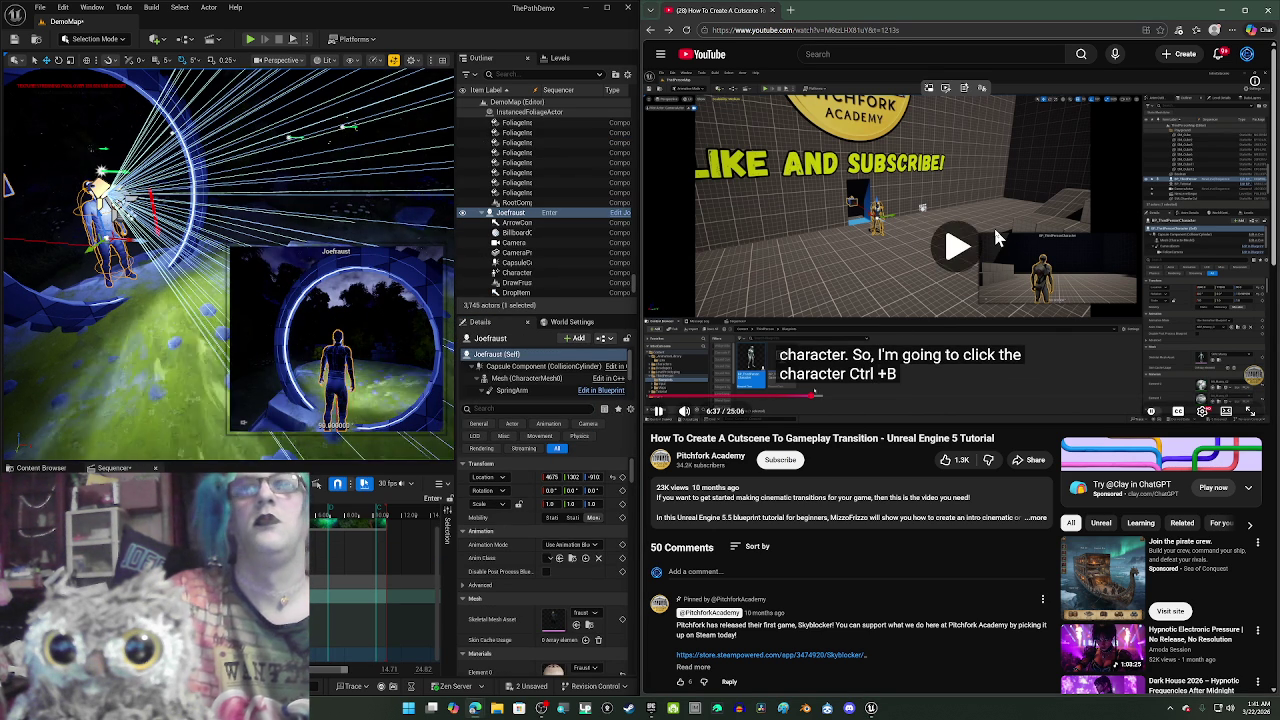
click(838, 240)
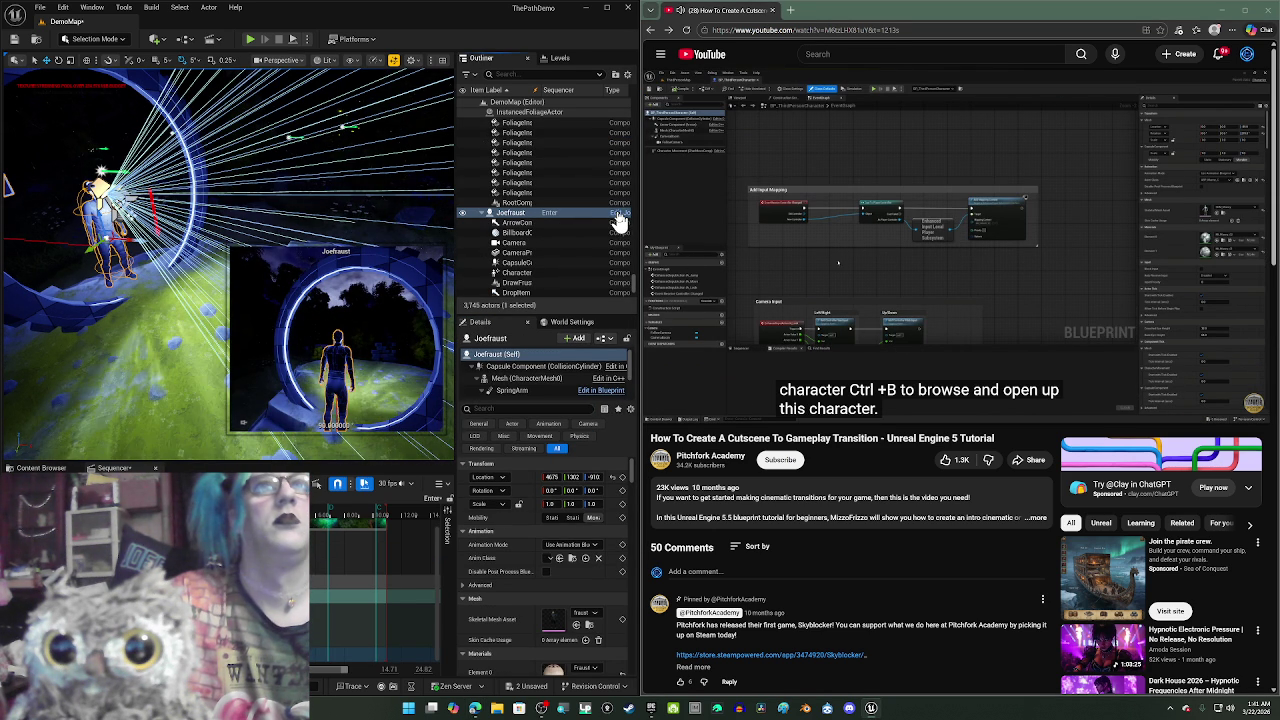
- Open the Joefraust Blueprint, centre its Event Graph input nodes, then return to DemoMap
click(616, 214)
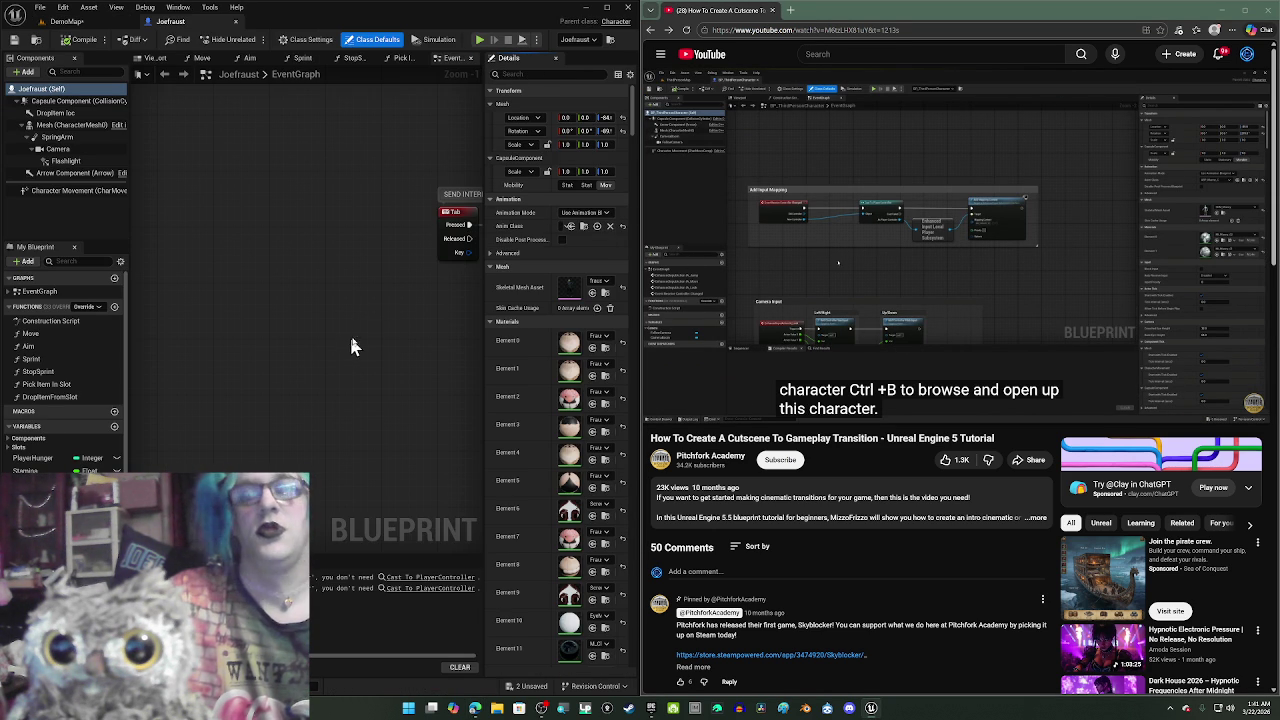
mouse_move(388, 332)
mouse_down()
mouse_move(380, 317)
mouse_move(317, 309)
mouse_move(228, 331)
mouse_up()
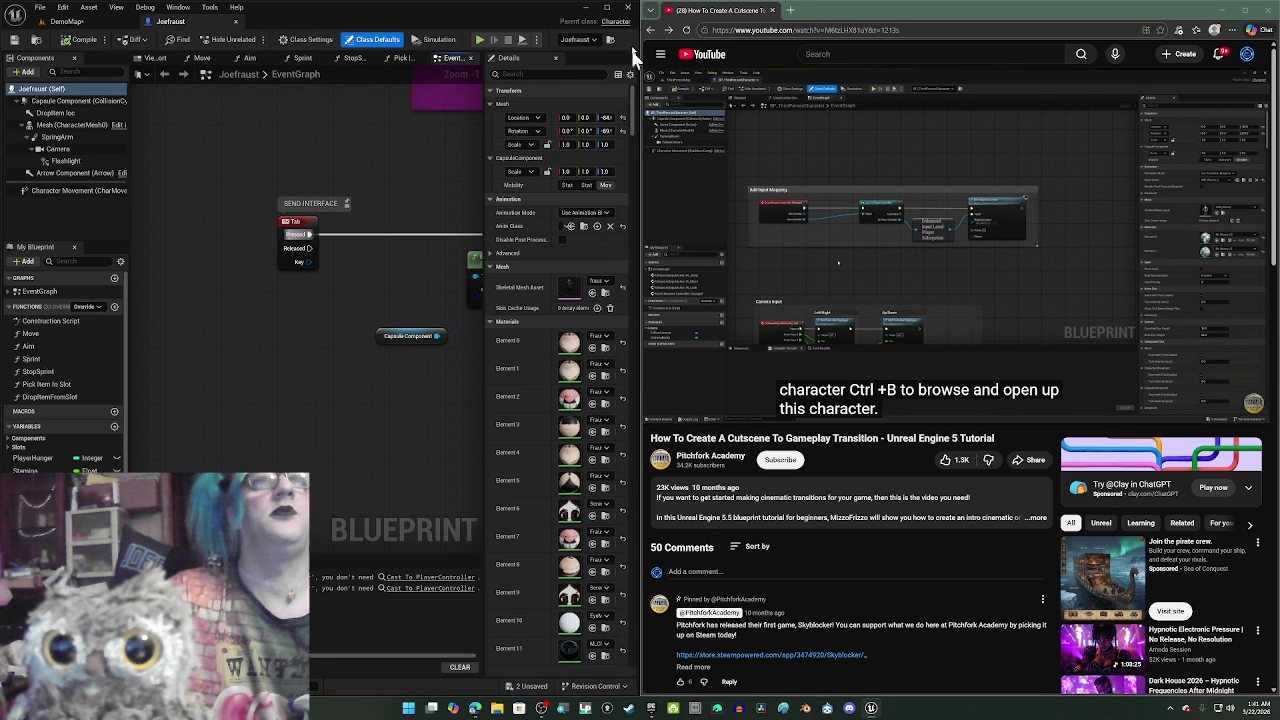
click(40, 7)
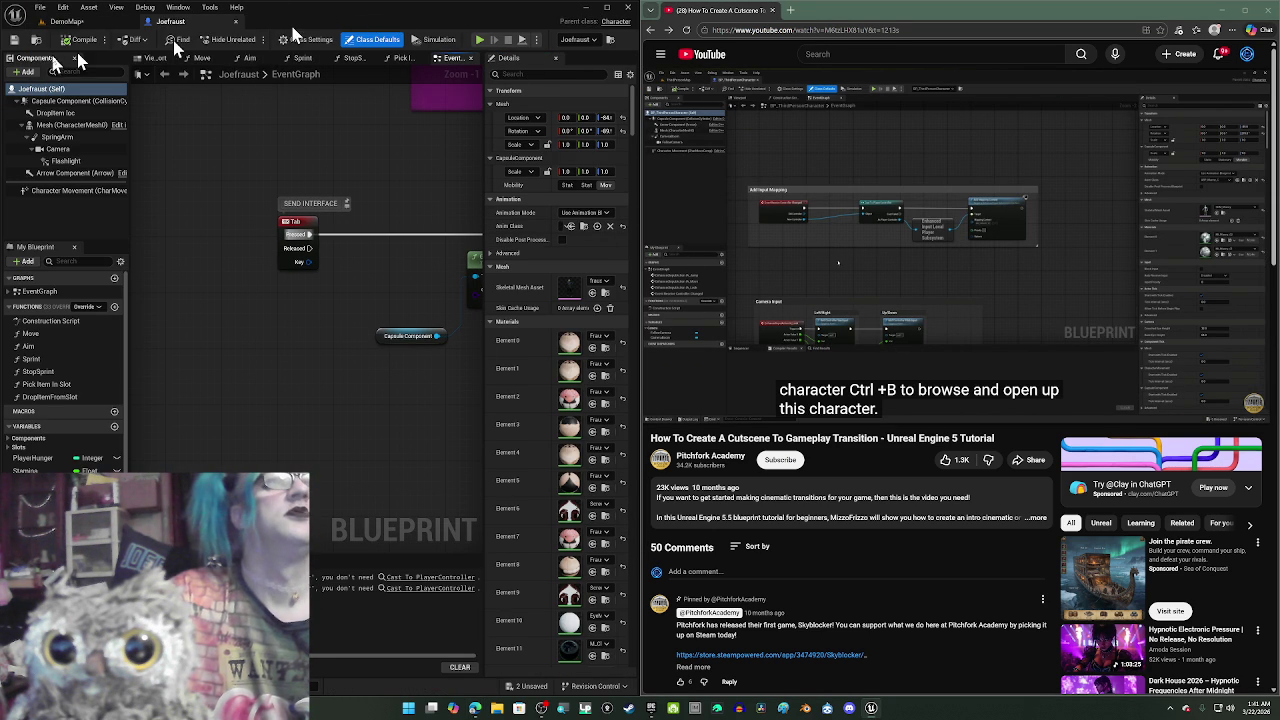
click(68, 24)
- Save the current DemoMap level from the File menu
click(40, 8)
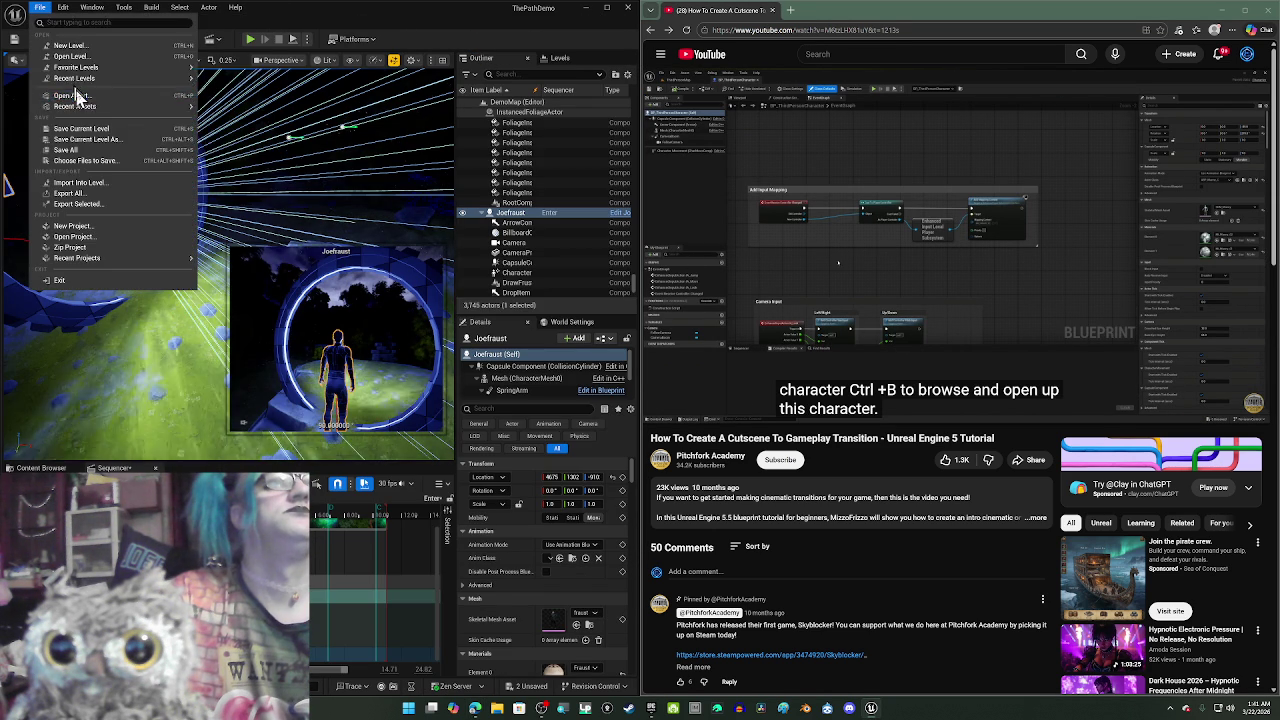
mouse_move(74, 79)
click(90, 129)
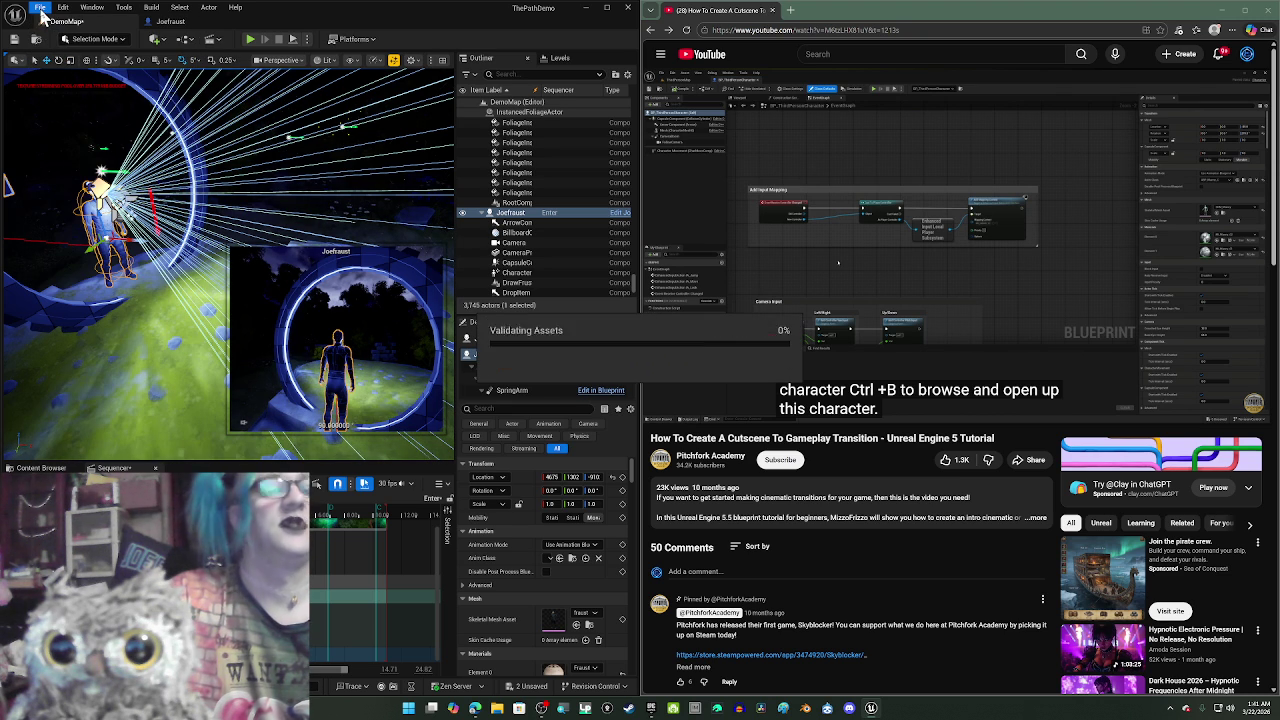
- Save all unsaved assets and select BP_Portal_1 in the Outliner
click(41, 10)
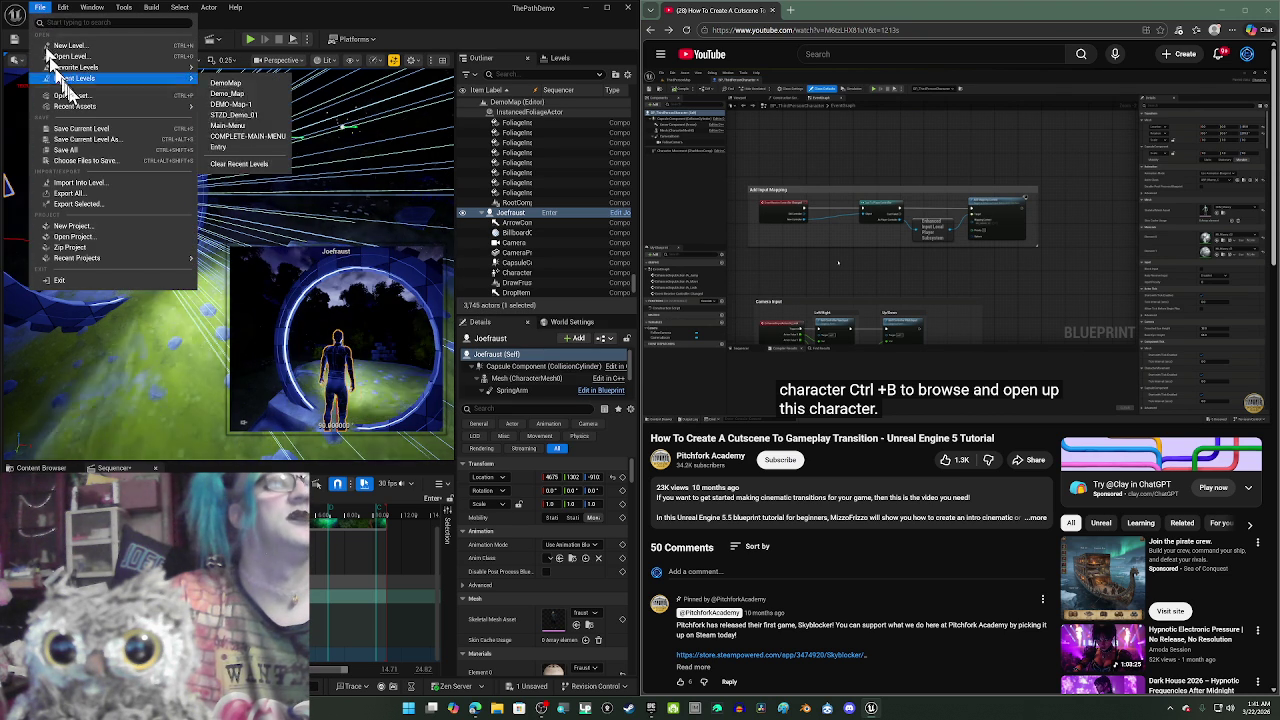
click(79, 149)
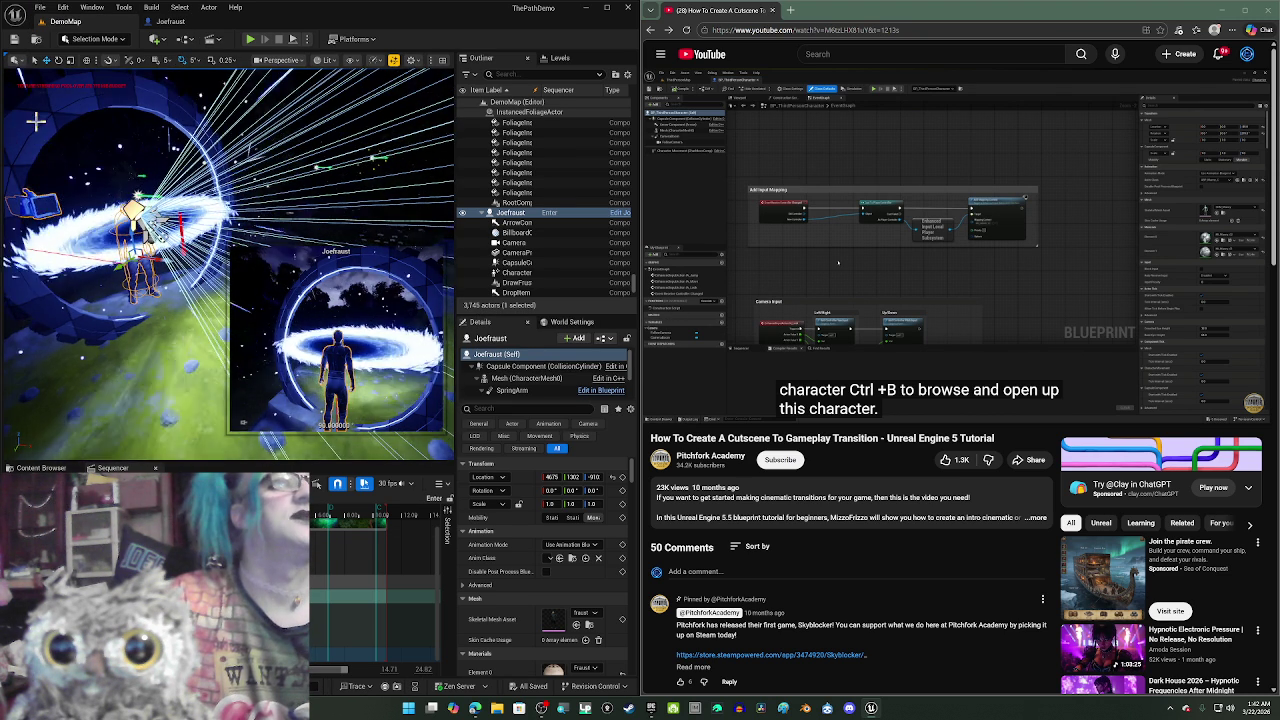
click(170, 235)
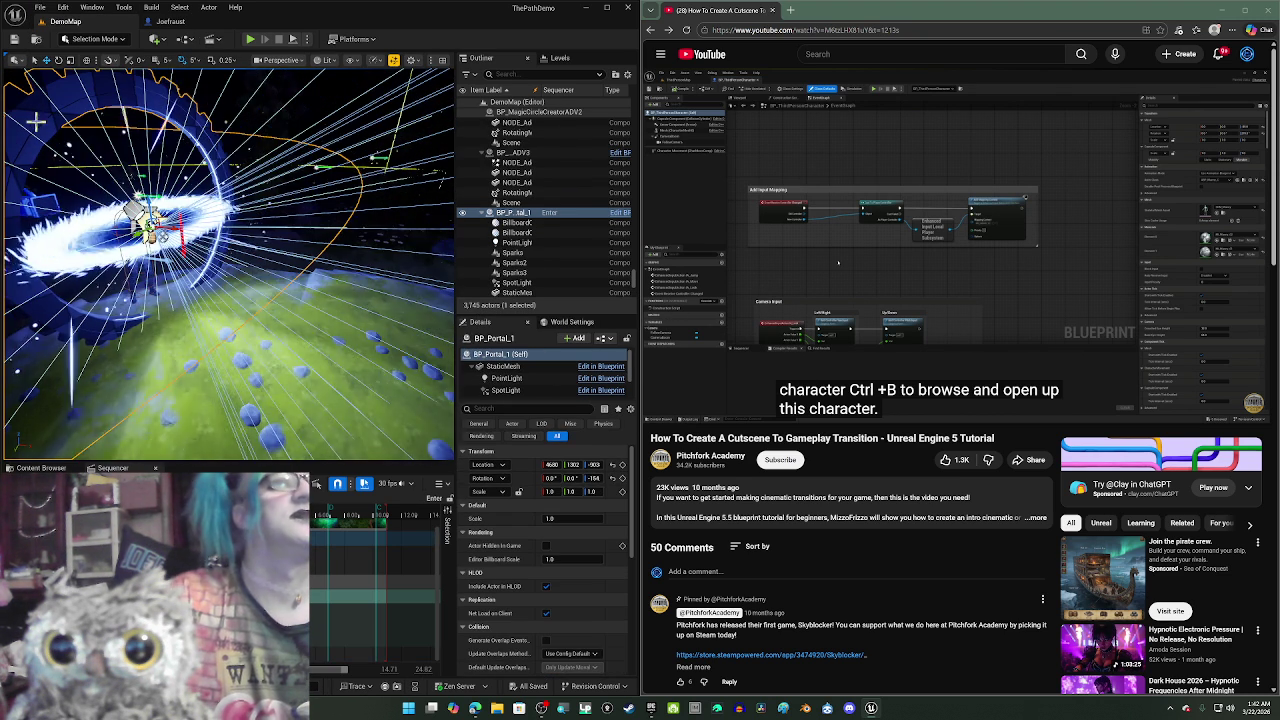
- In the BP_Portal_1 Blueprint, give the portal's static mesh the M_Invisible material
click(620, 215)
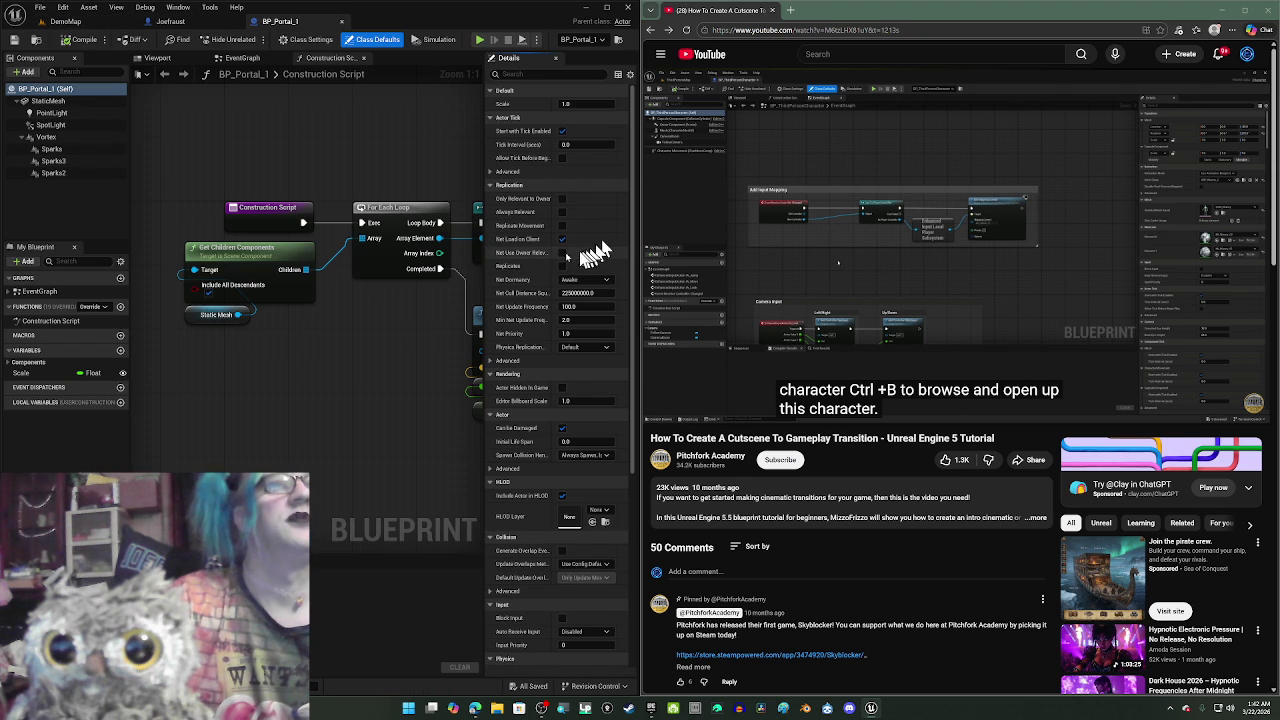
click(155, 58)
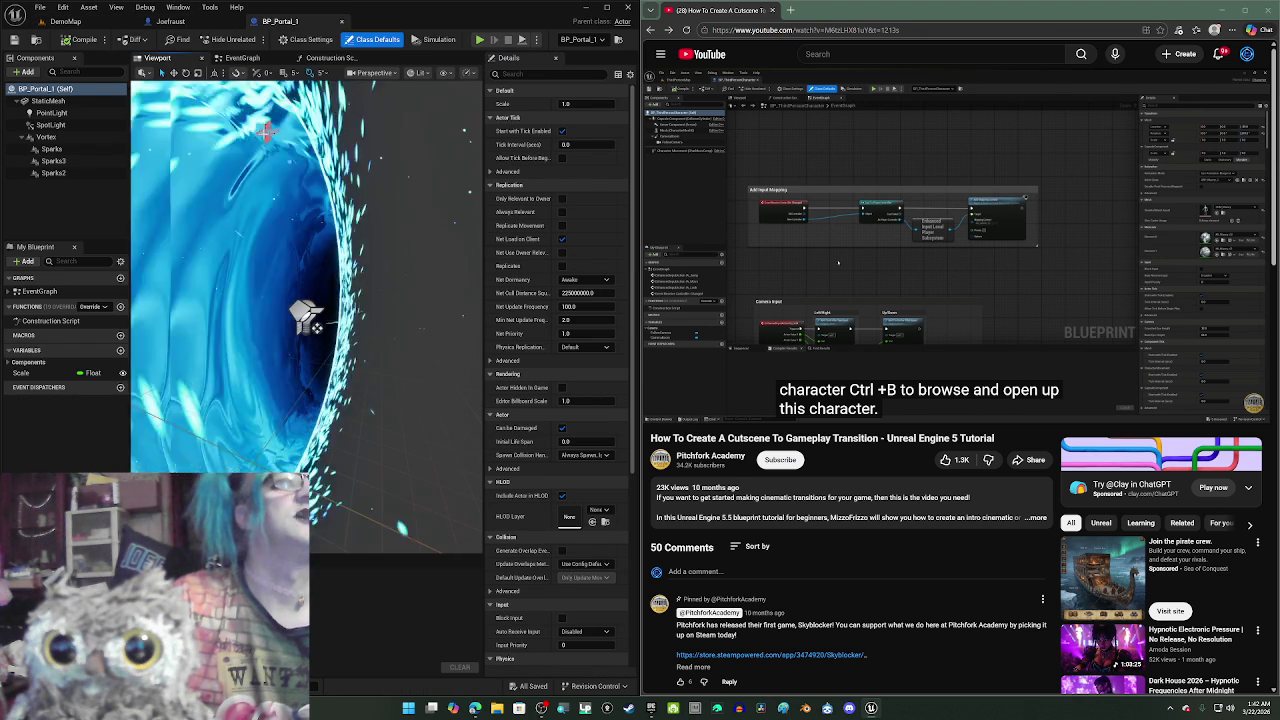
scroll(251, 126, up, 5)
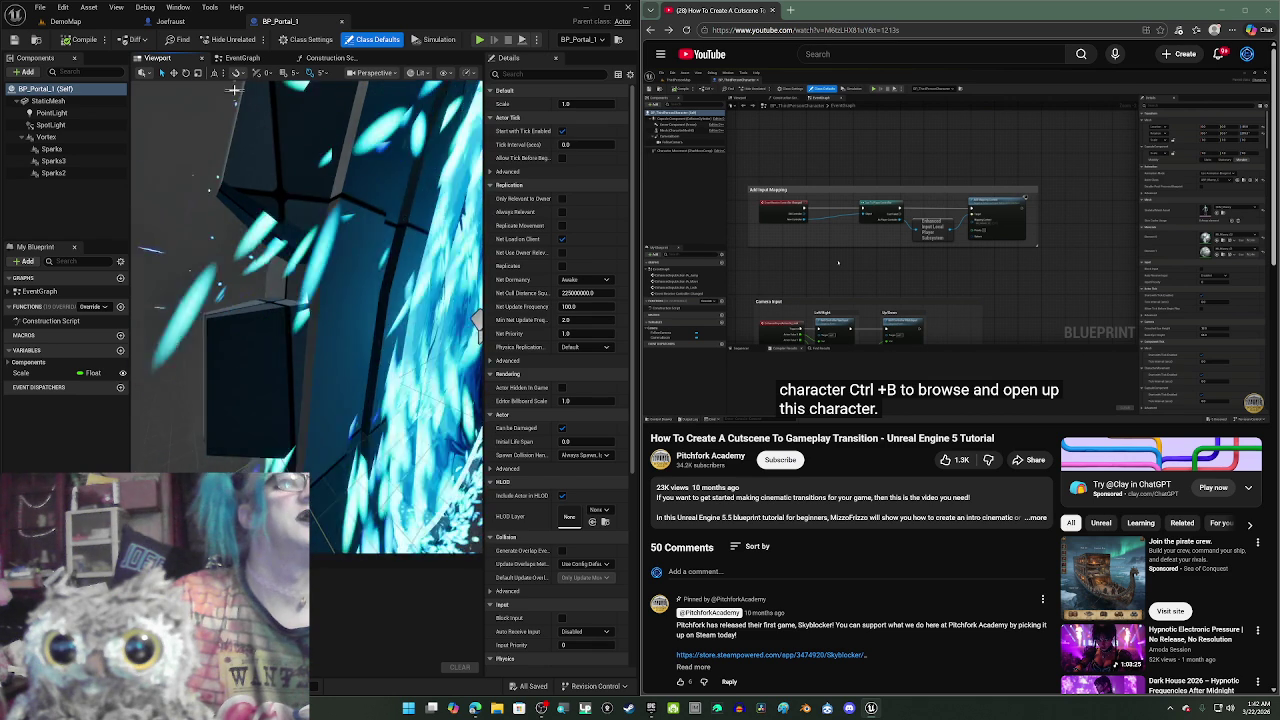
click(249, 120)
click(250, 120)
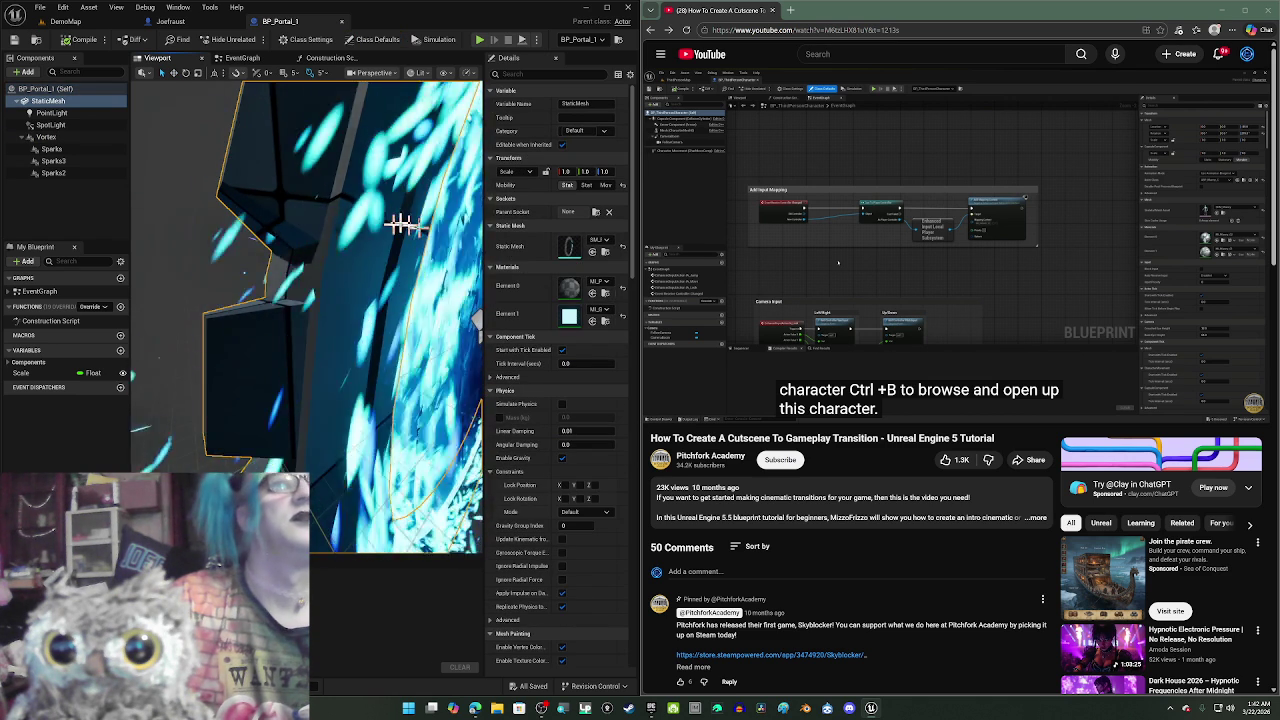
click(597, 283)
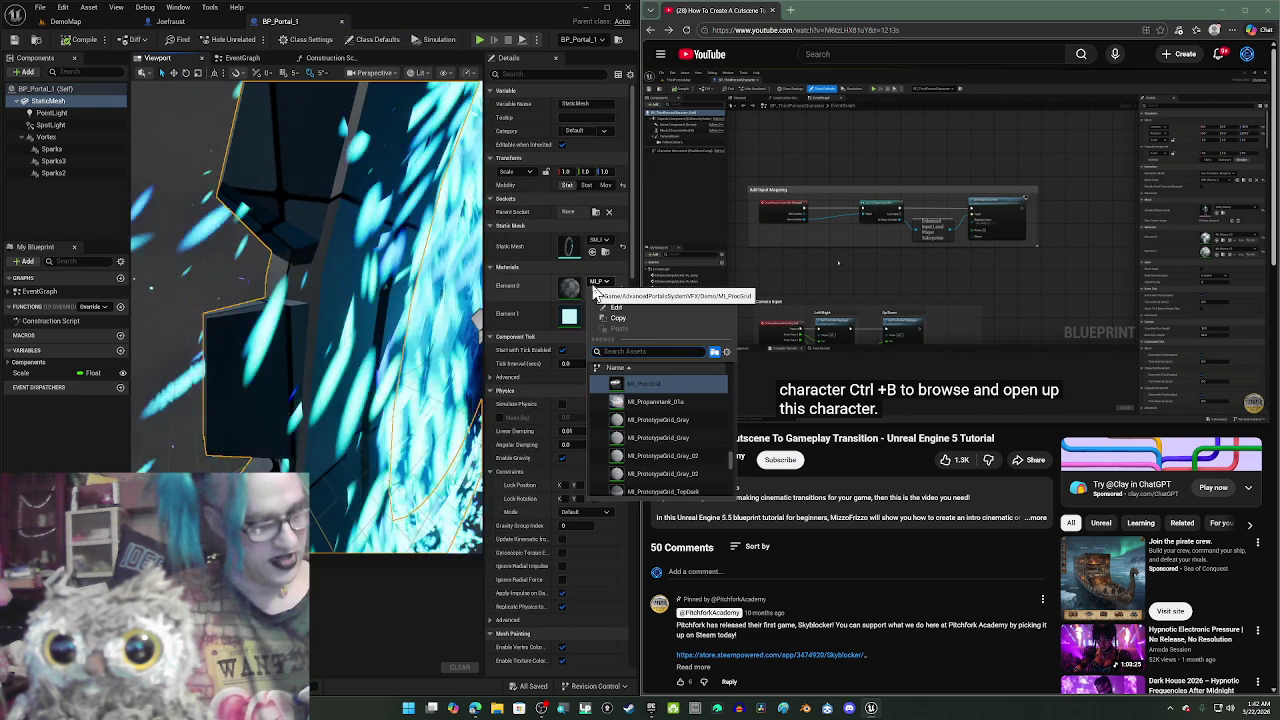
text(invis)
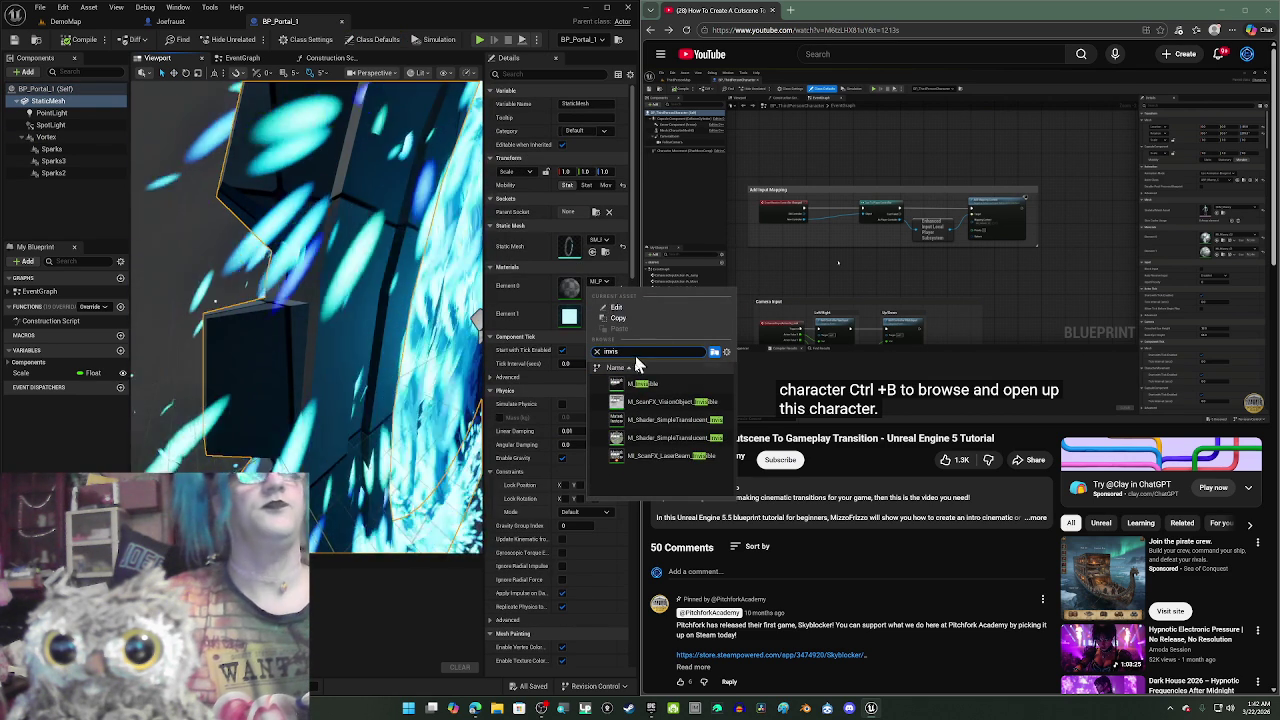
click(643, 386)
- Frame the portal in the preview, compile and save, close the Blueprint, and return to DemoMap
key(f)
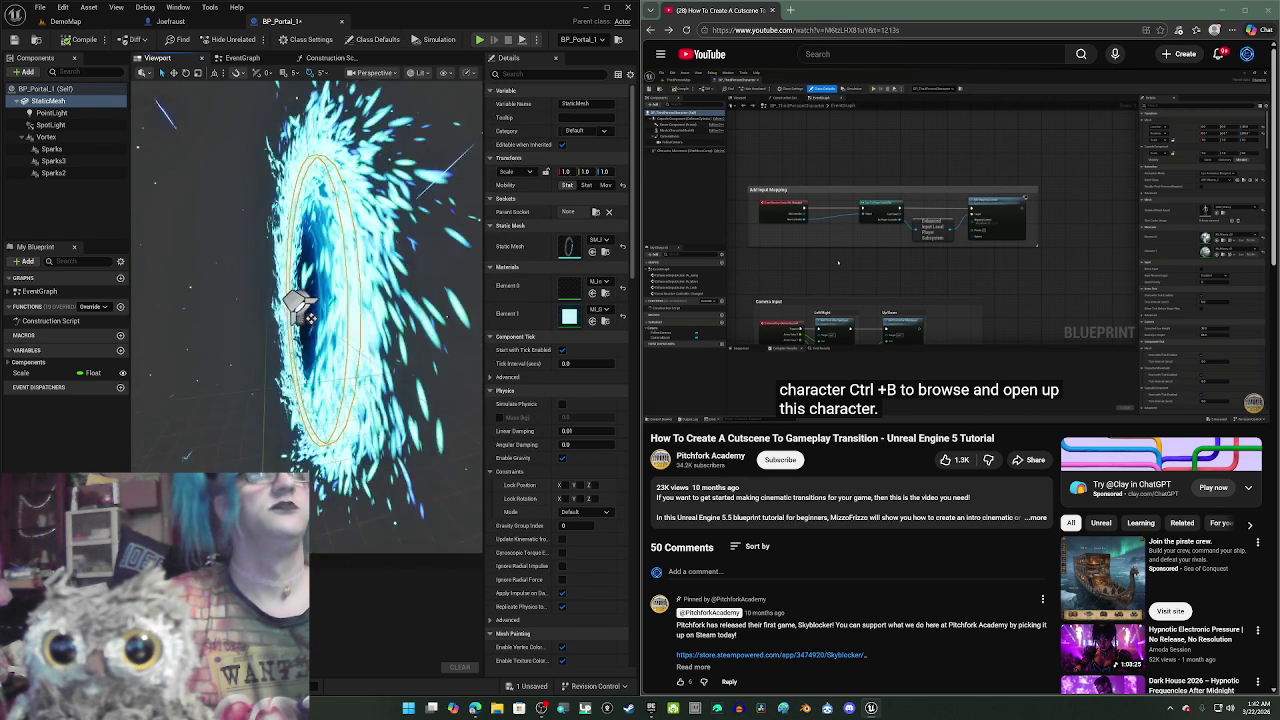
drag(300, 306, 215, 312)
scroll(310, 300, down, 5)
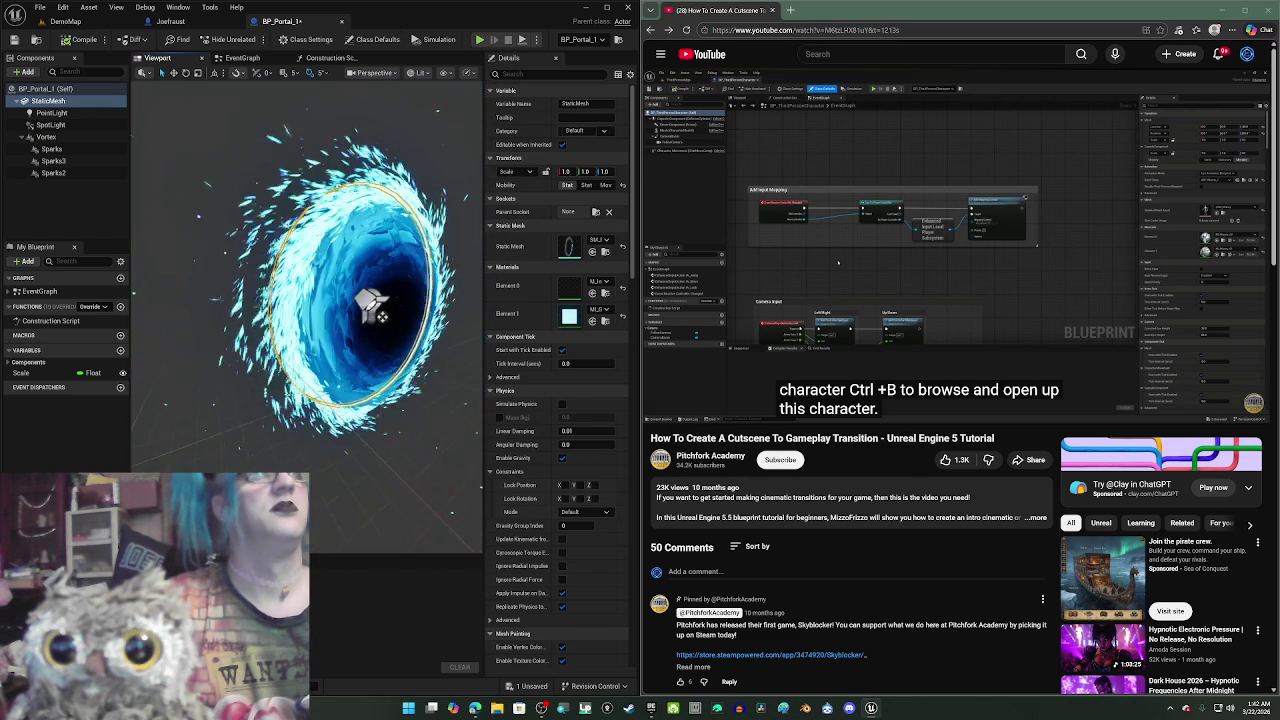
click(62, 45)
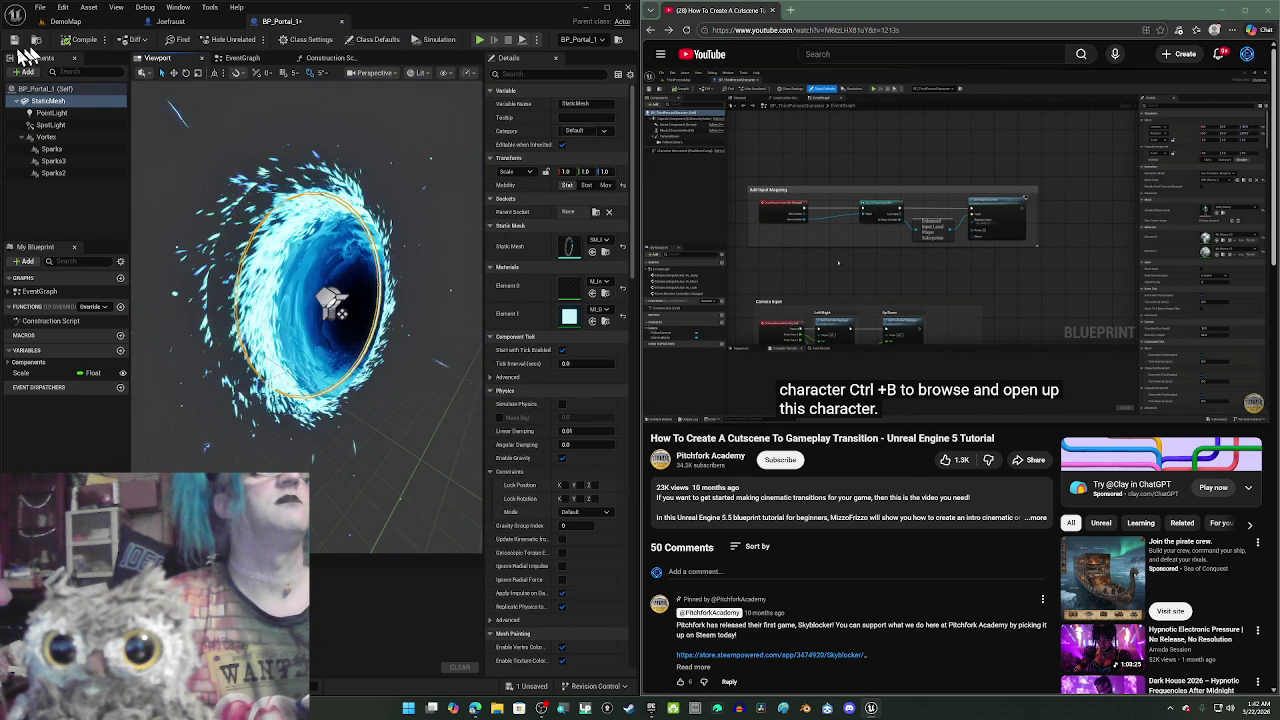
click(341, 21)
click(65, 21)
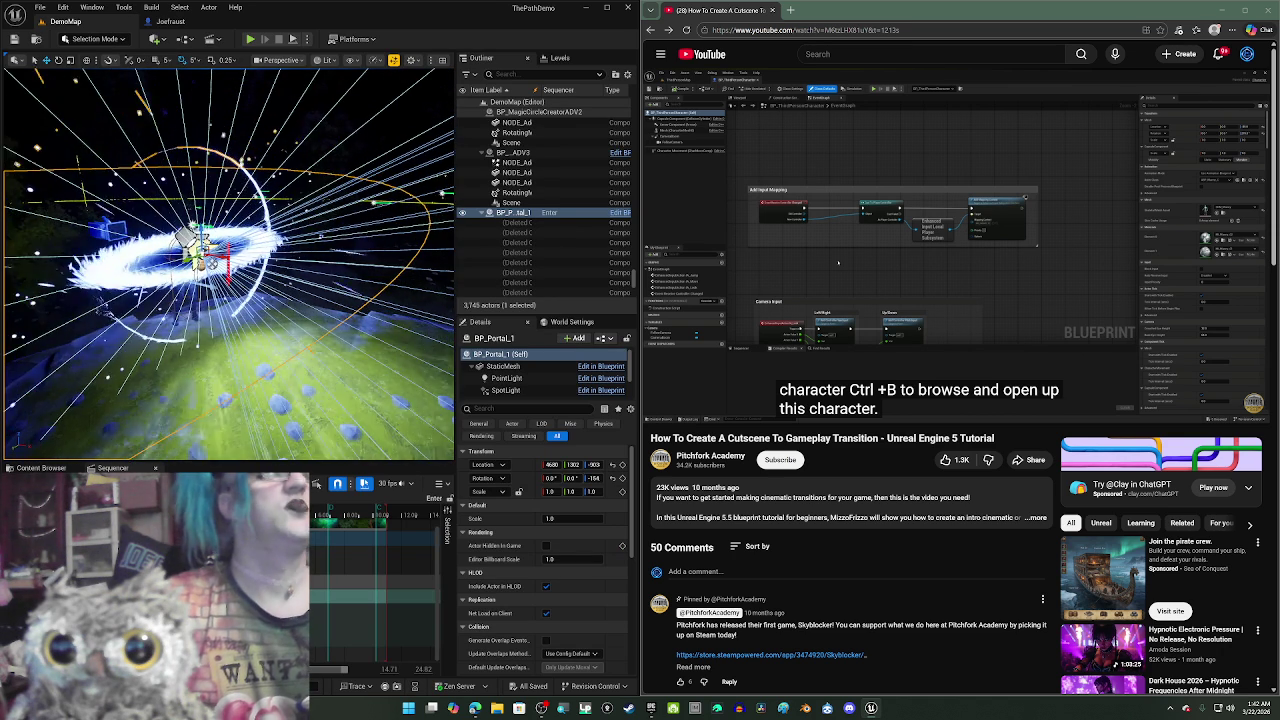
- Toggle Game View with G to see the portal's vortex without editor icons
key(g)
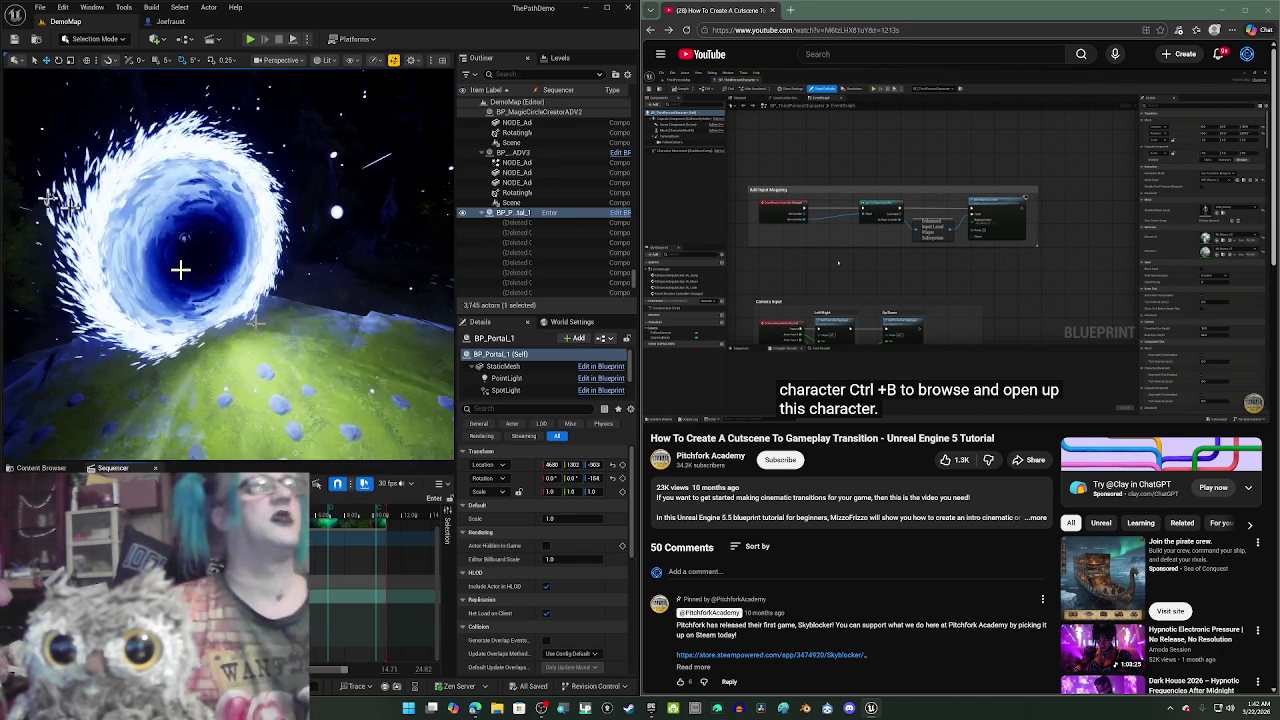
- Switch to the Joefraust Blueprint, select its Camera component and show the Viewport preview
click(41, 8)
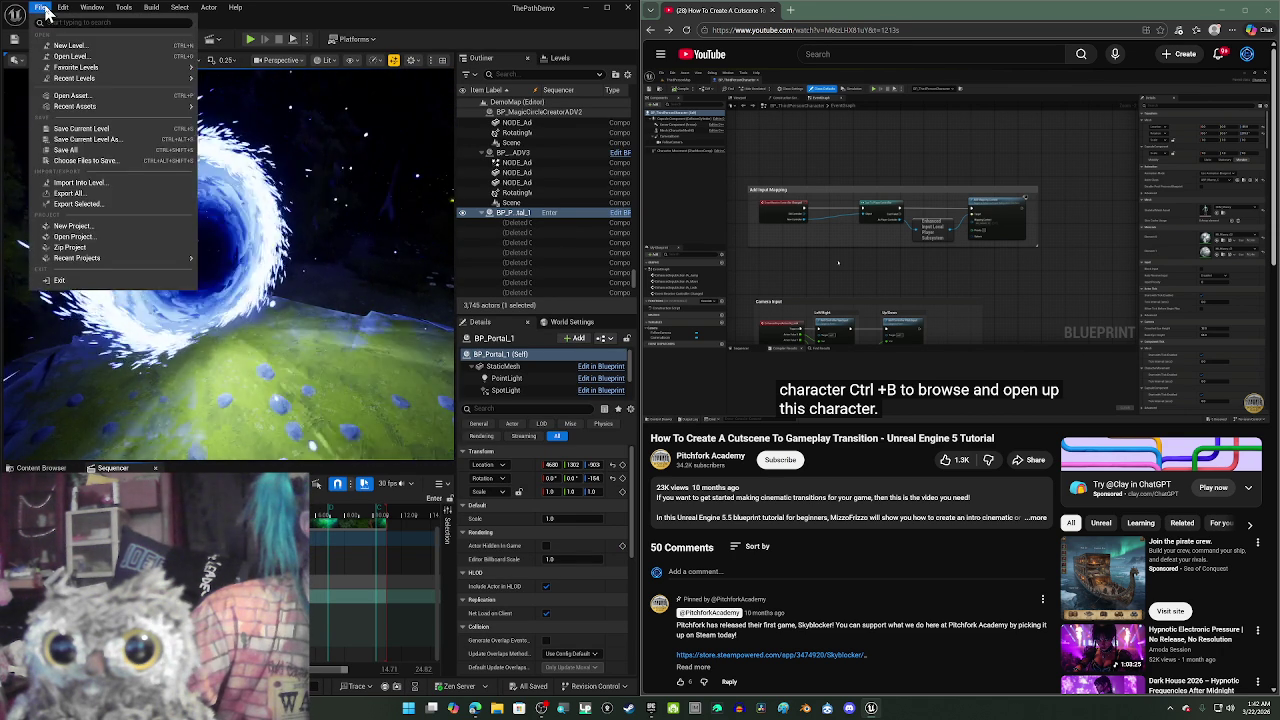
key(Escape)
key(alt+Tab)
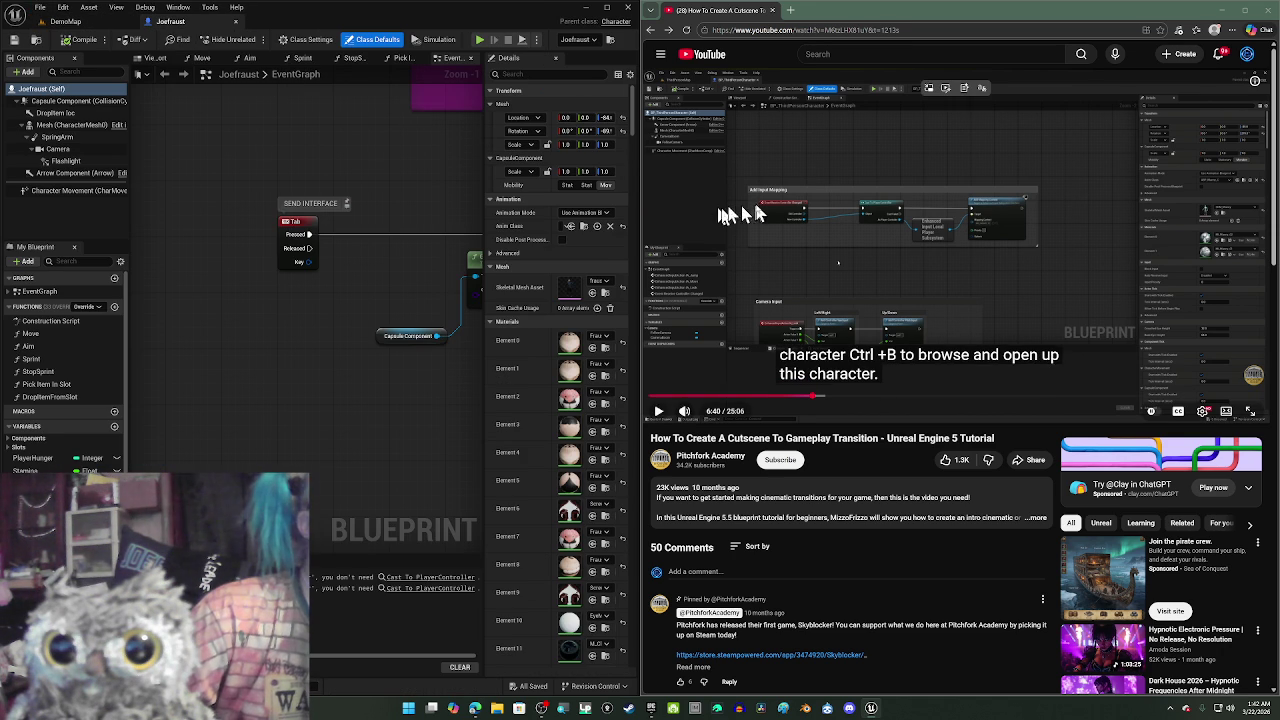
click(757, 213)
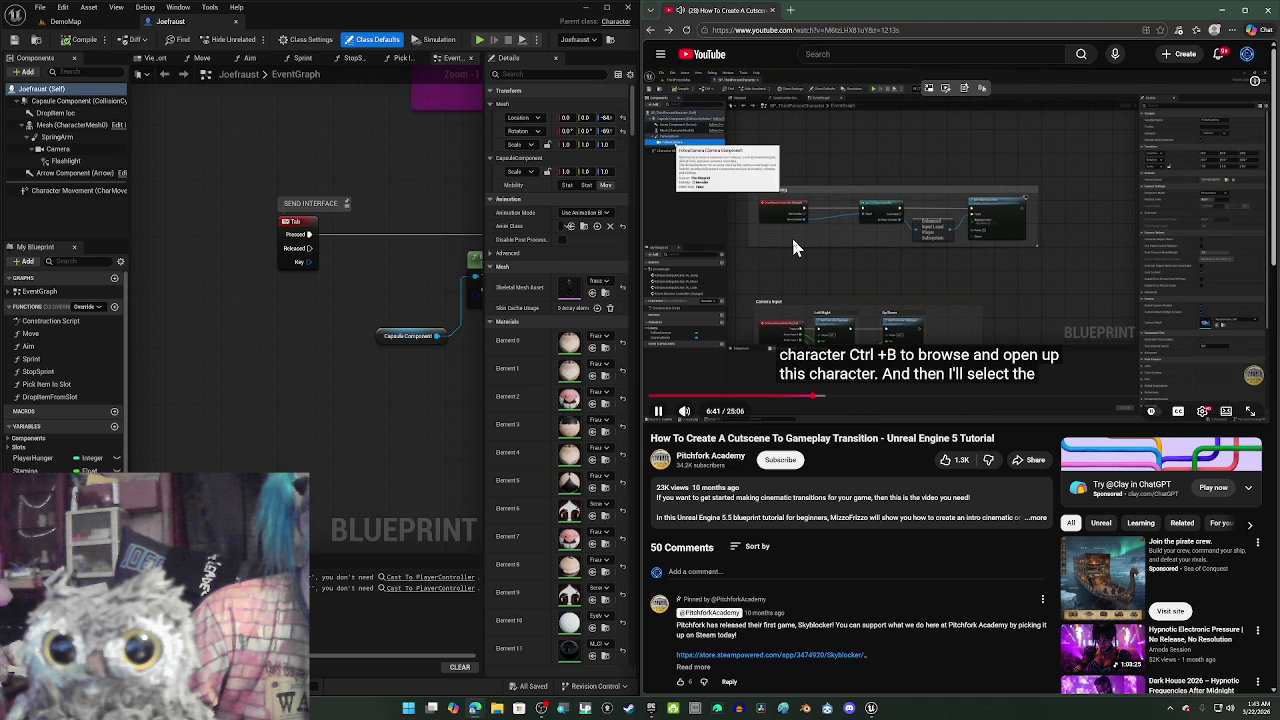
click(762, 231)
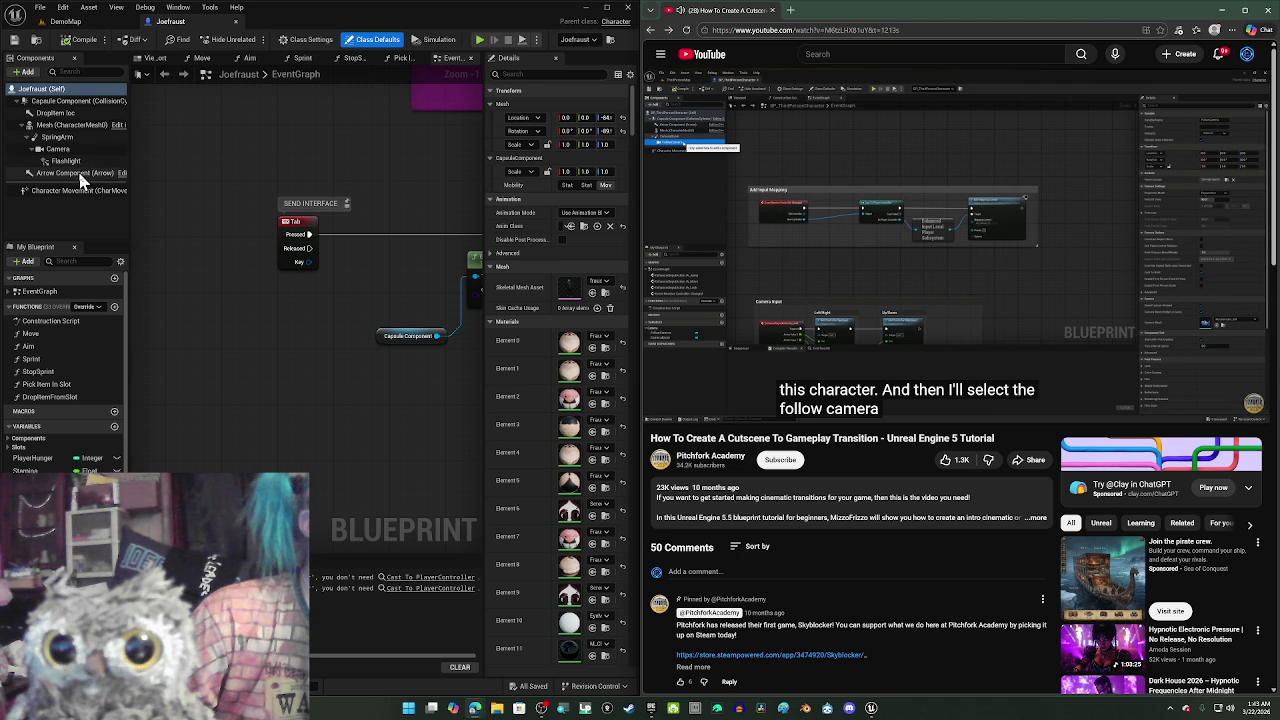
click(60, 149)
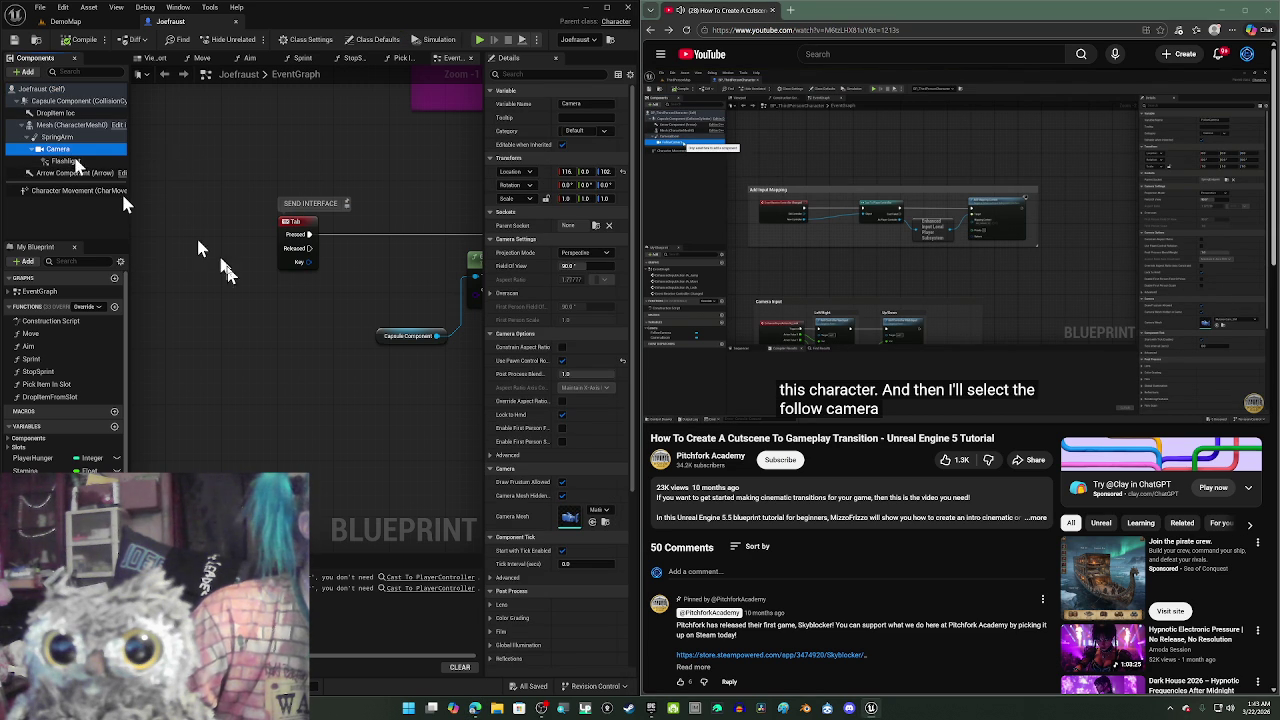
click(150, 59)
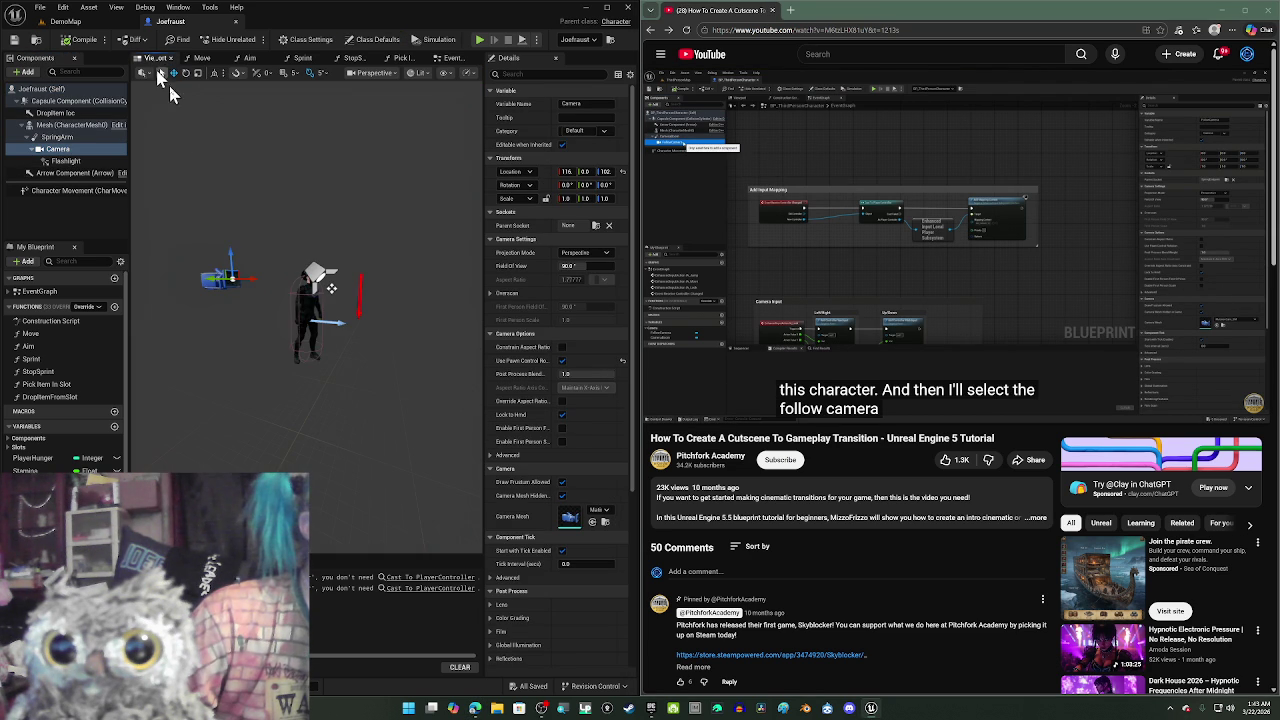
- Widen the Blueprint's 3D preview area while following the tutorial
click(868, 318)
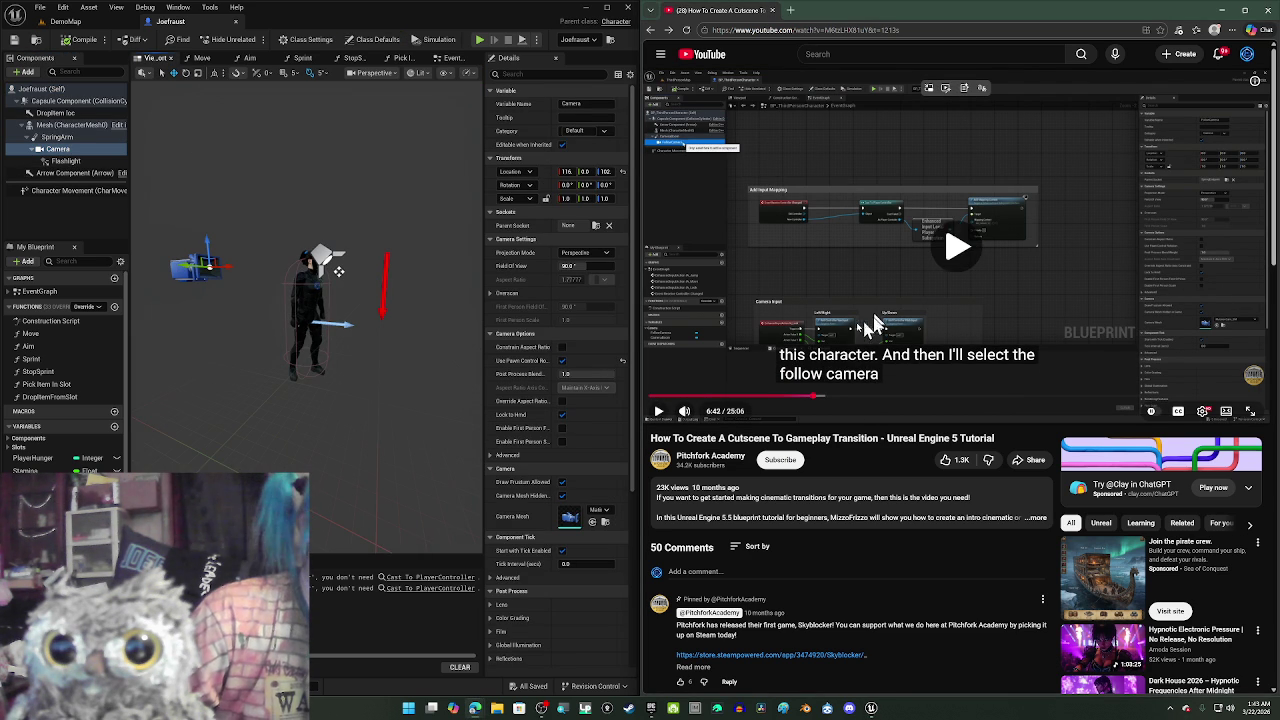
click(966, 294)
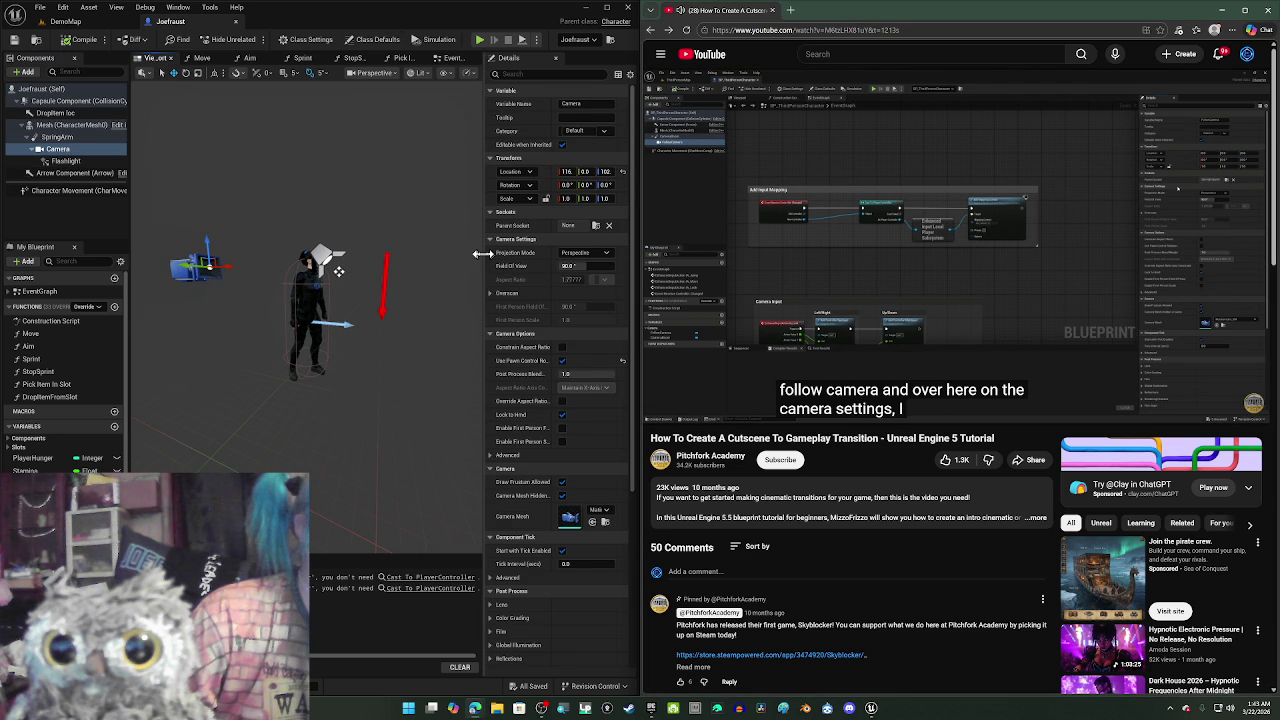
drag(483, 253, 461, 253)
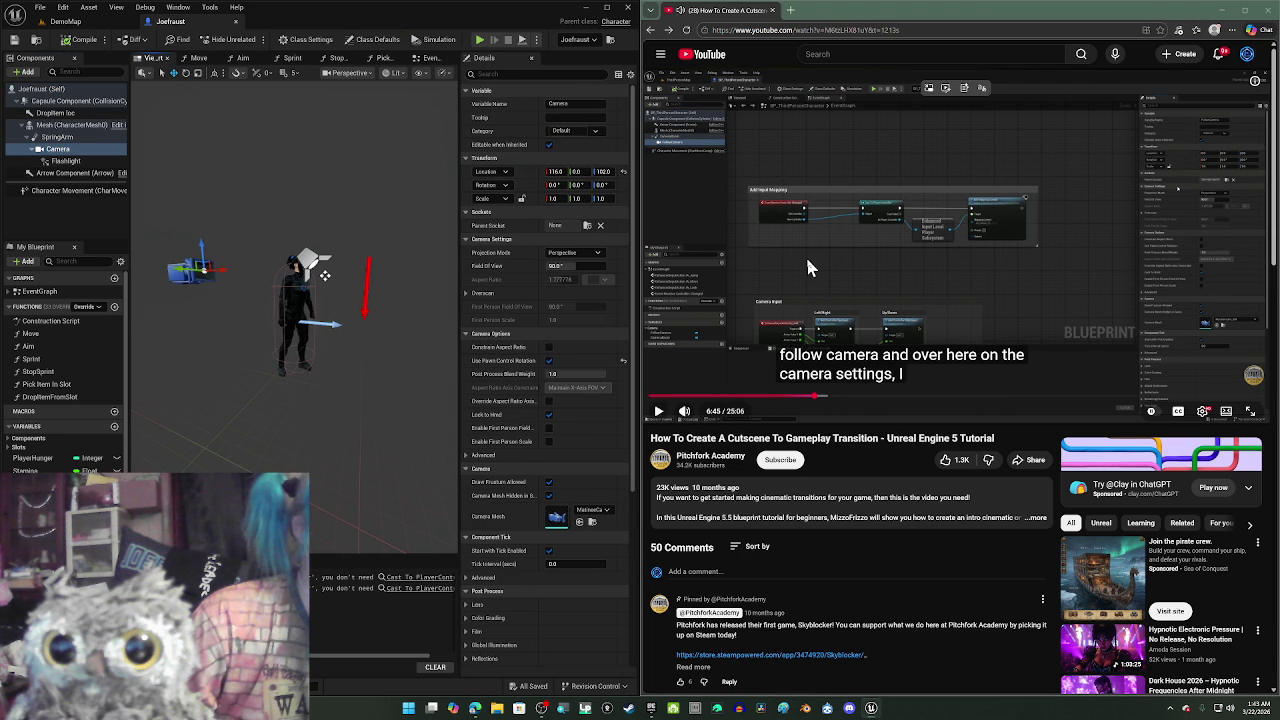
click(808, 266)
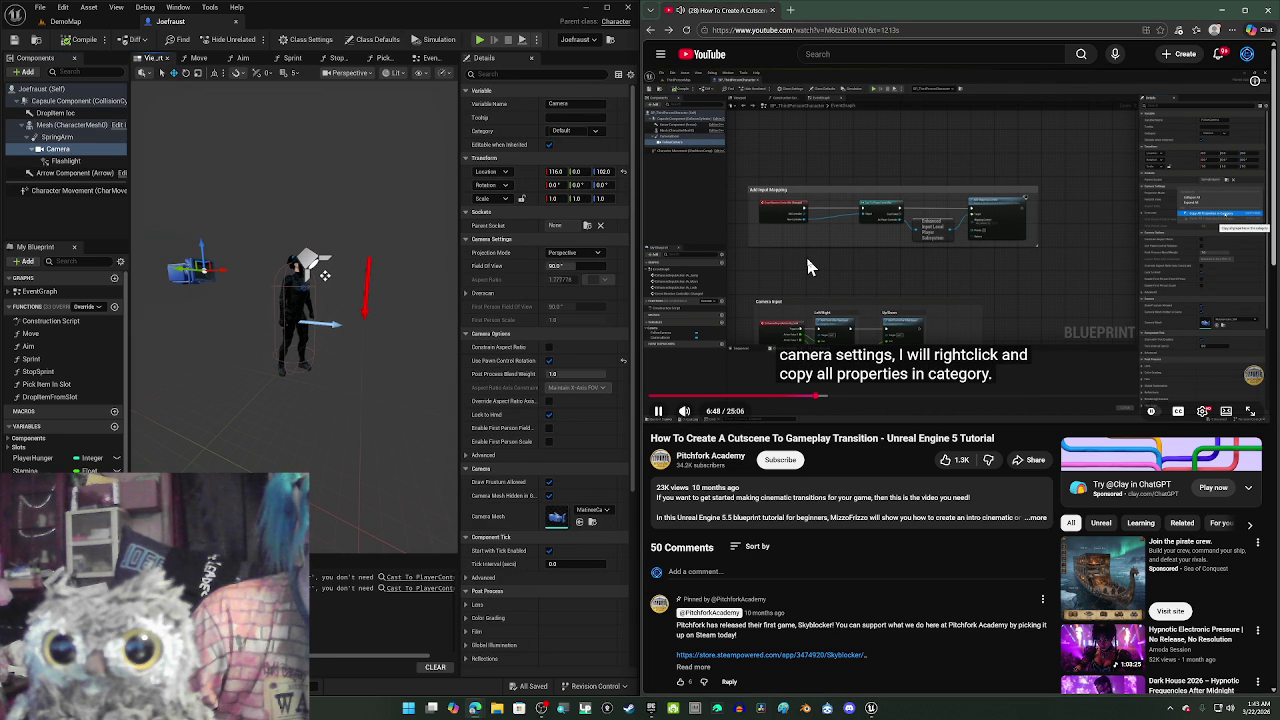
click(807, 262)
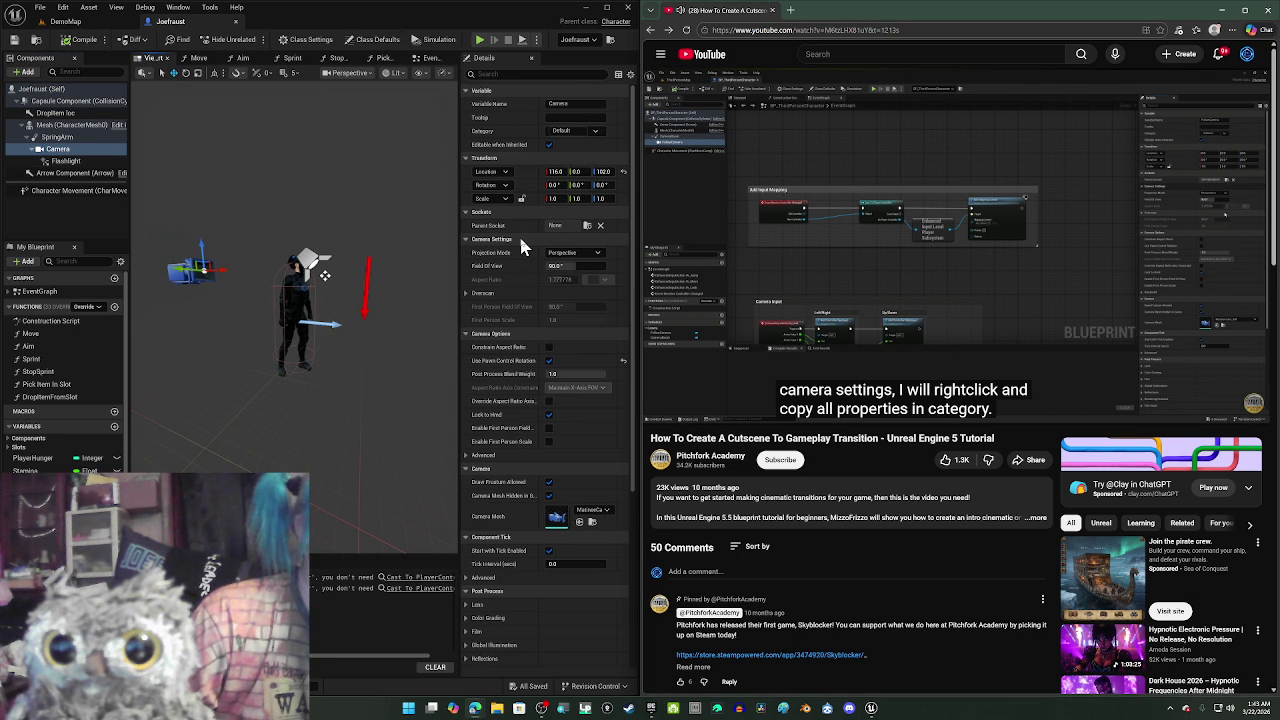
mouse_move(891, 253)
click(936, 249)
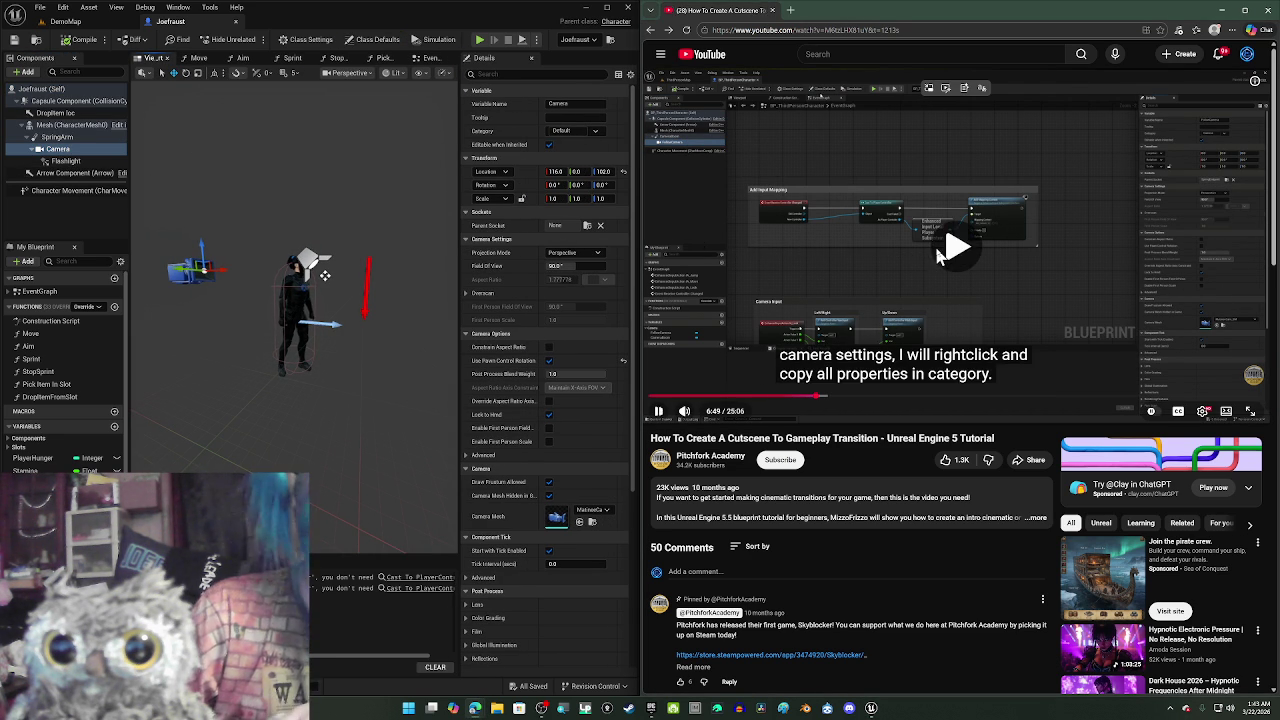
key(Left)
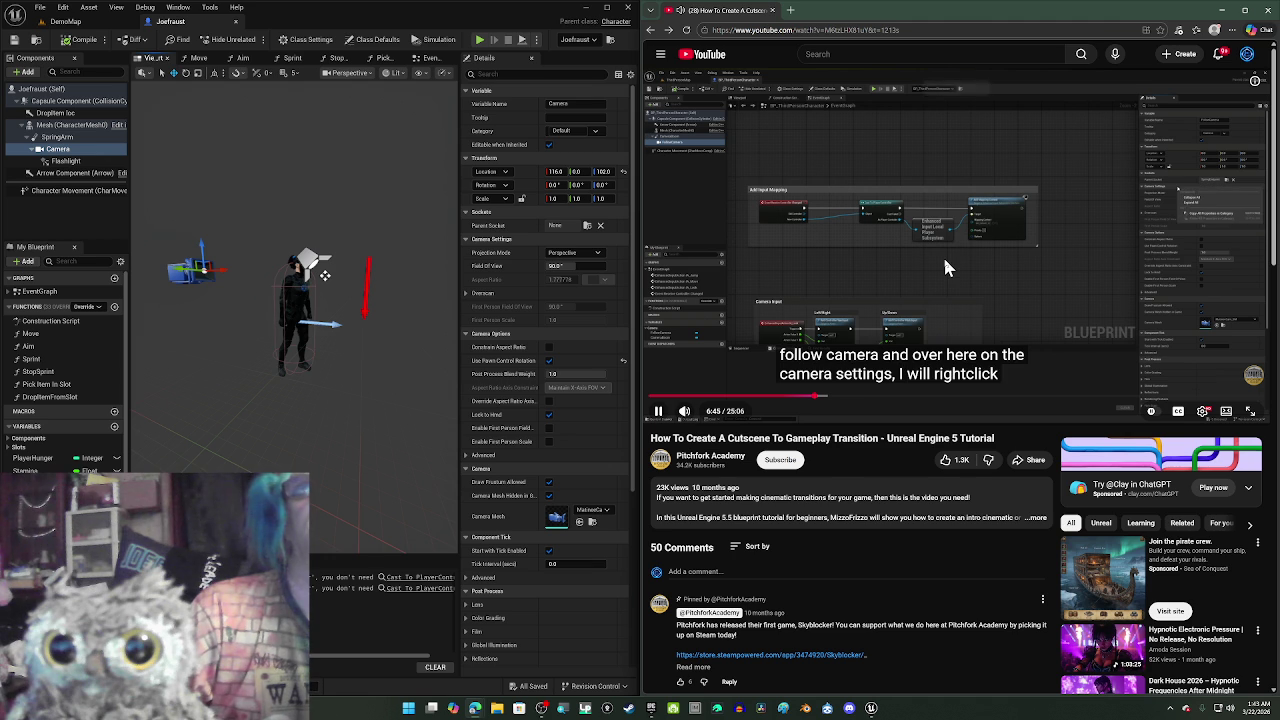
click(946, 265)
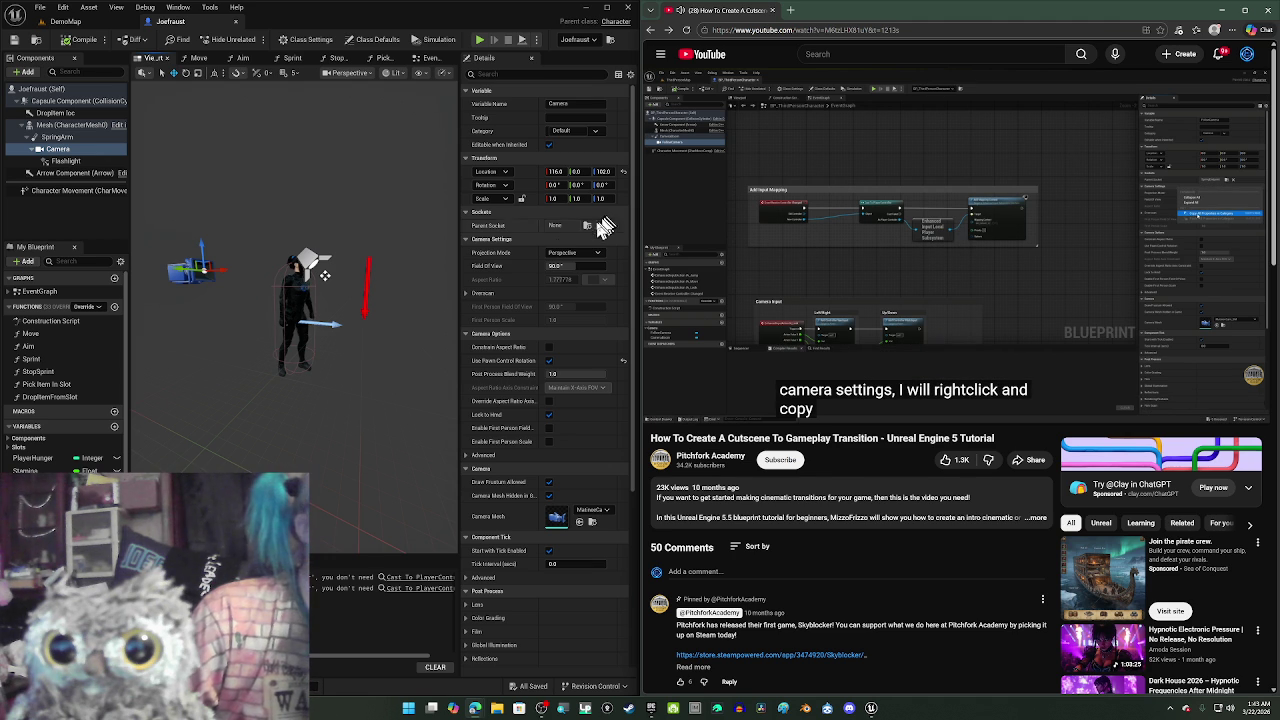
- Copy all Camera Settings properties and return to the DemoMap level
right_click(519, 242)
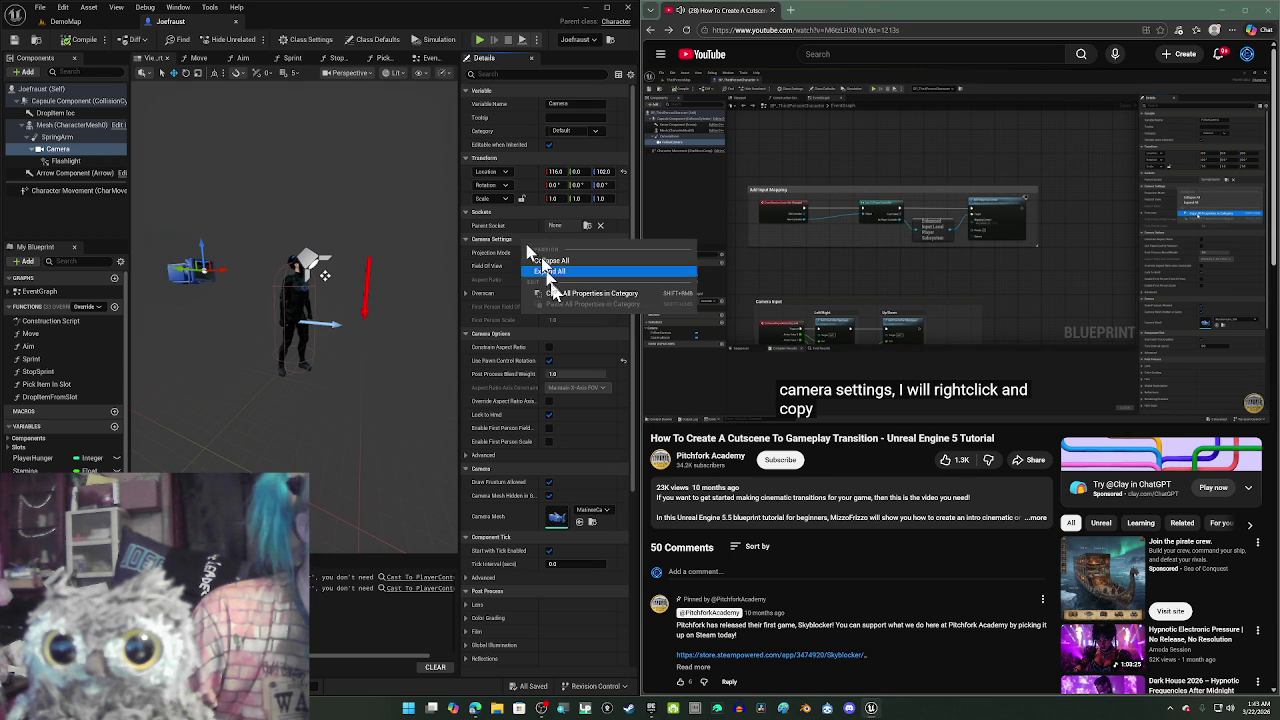
click(563, 302)
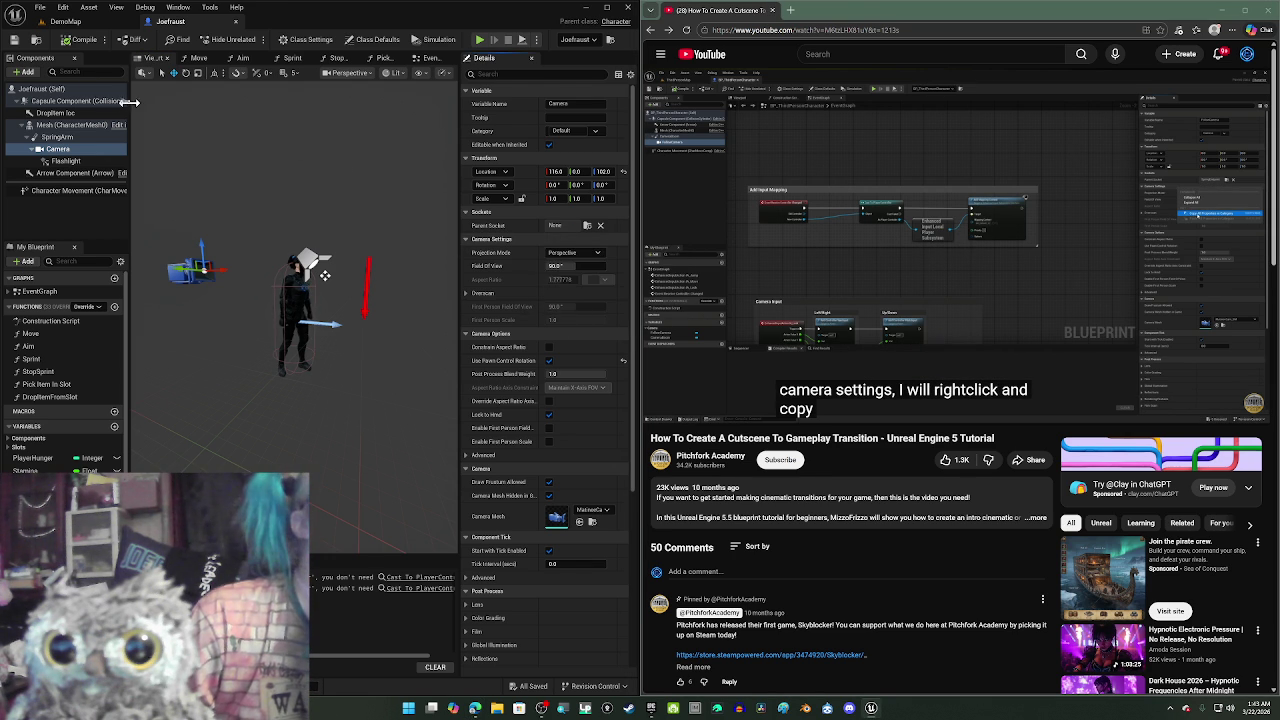
click(78, 22)
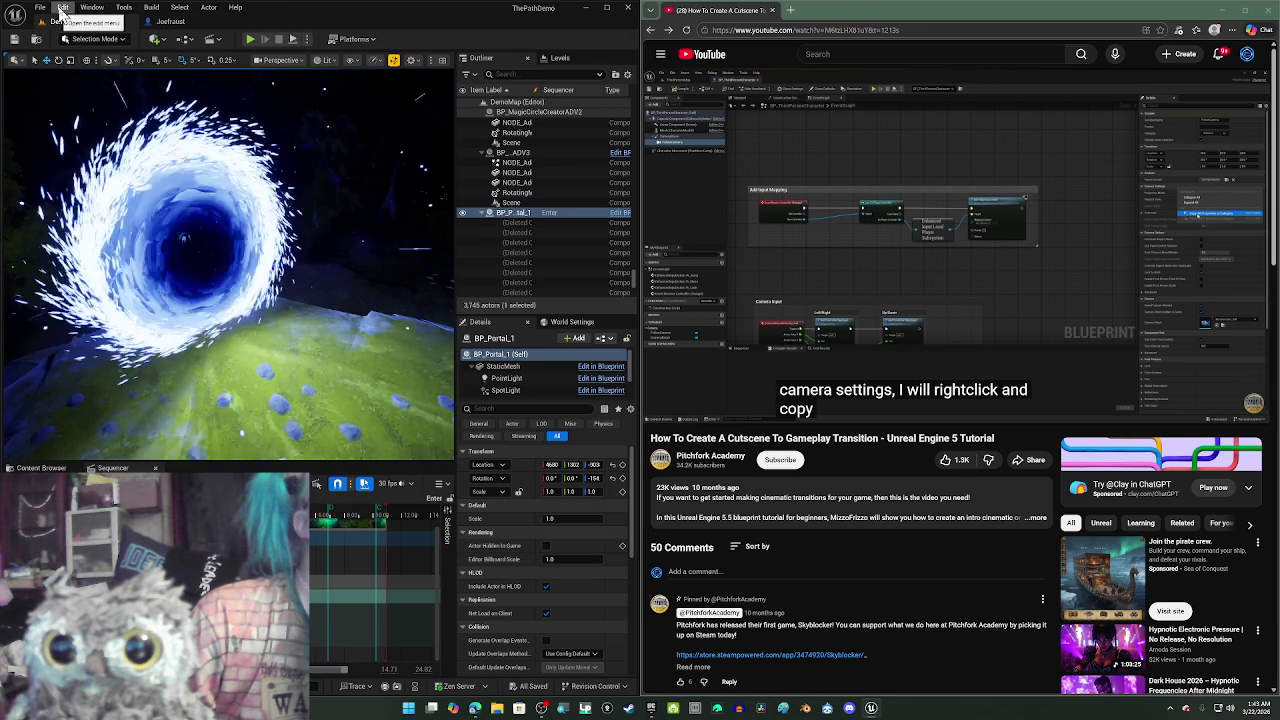
- Maximize the editor, enter immersive F11 viewport, and fly toward the portal
click(606, 8)
scroll(533, 140, up, 3)
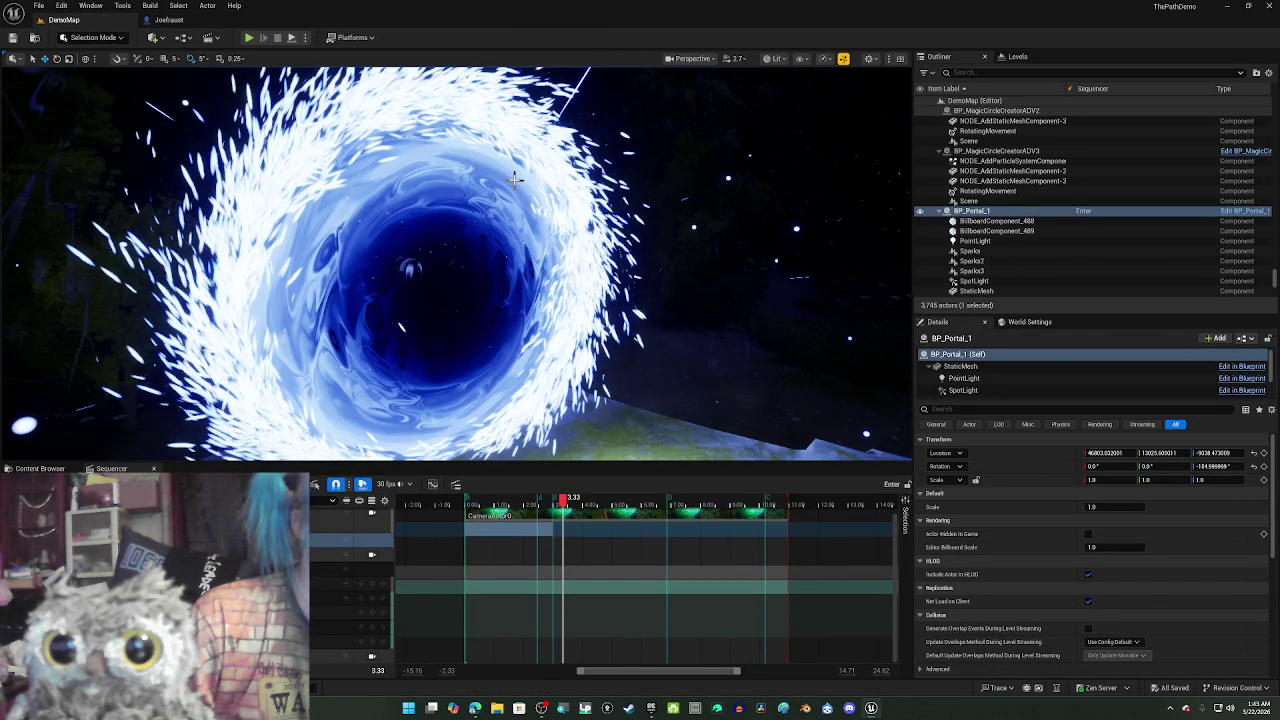
key(F11)
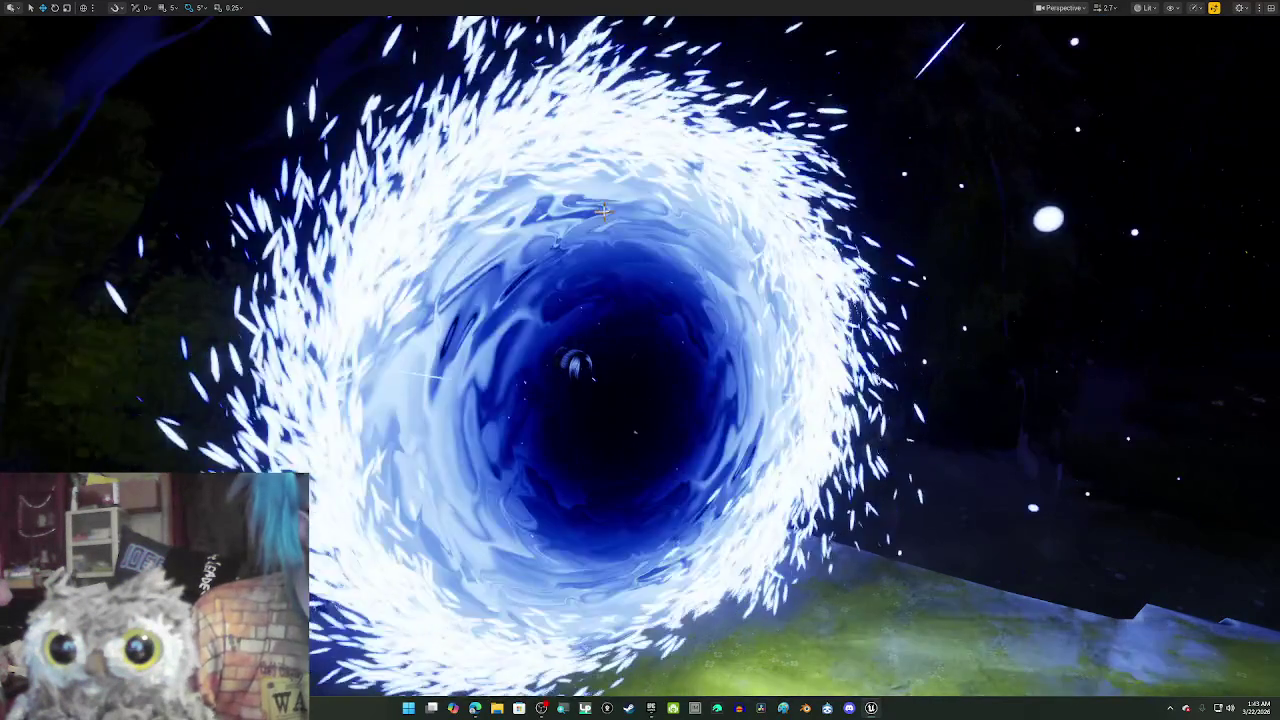
scroll(604, 208, down, 10)
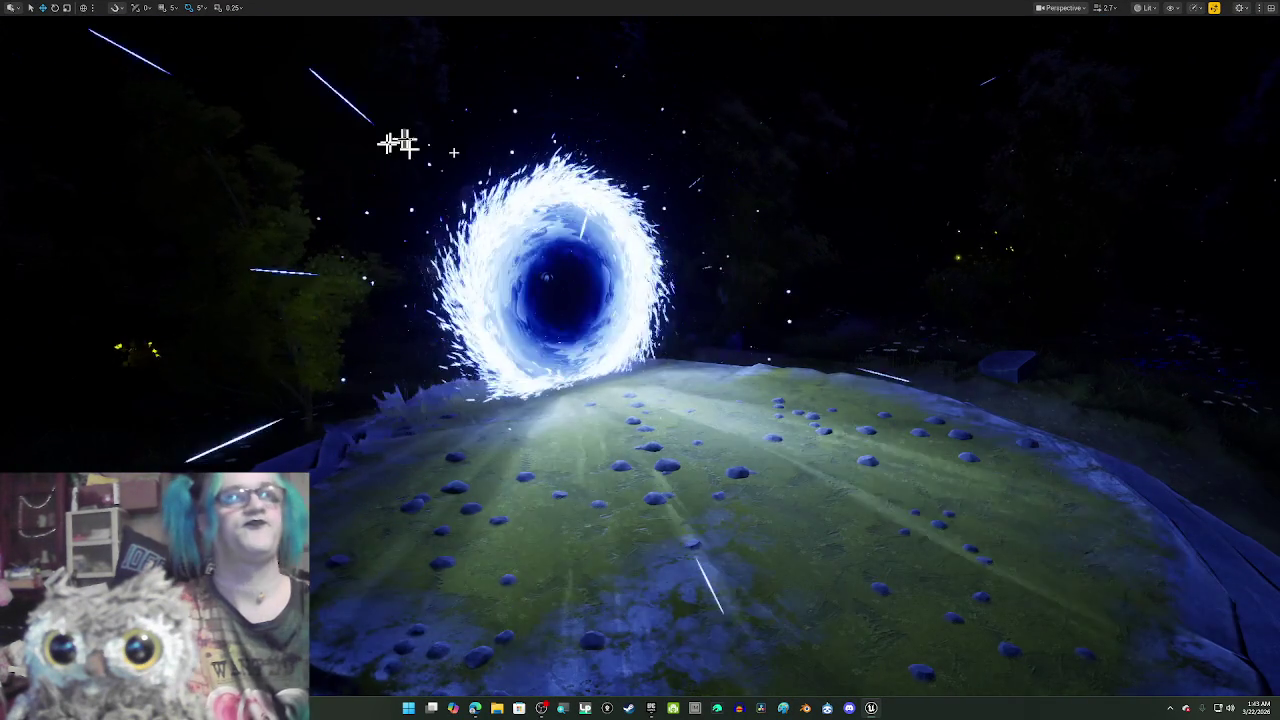
scroll(683, 283, down, 15)
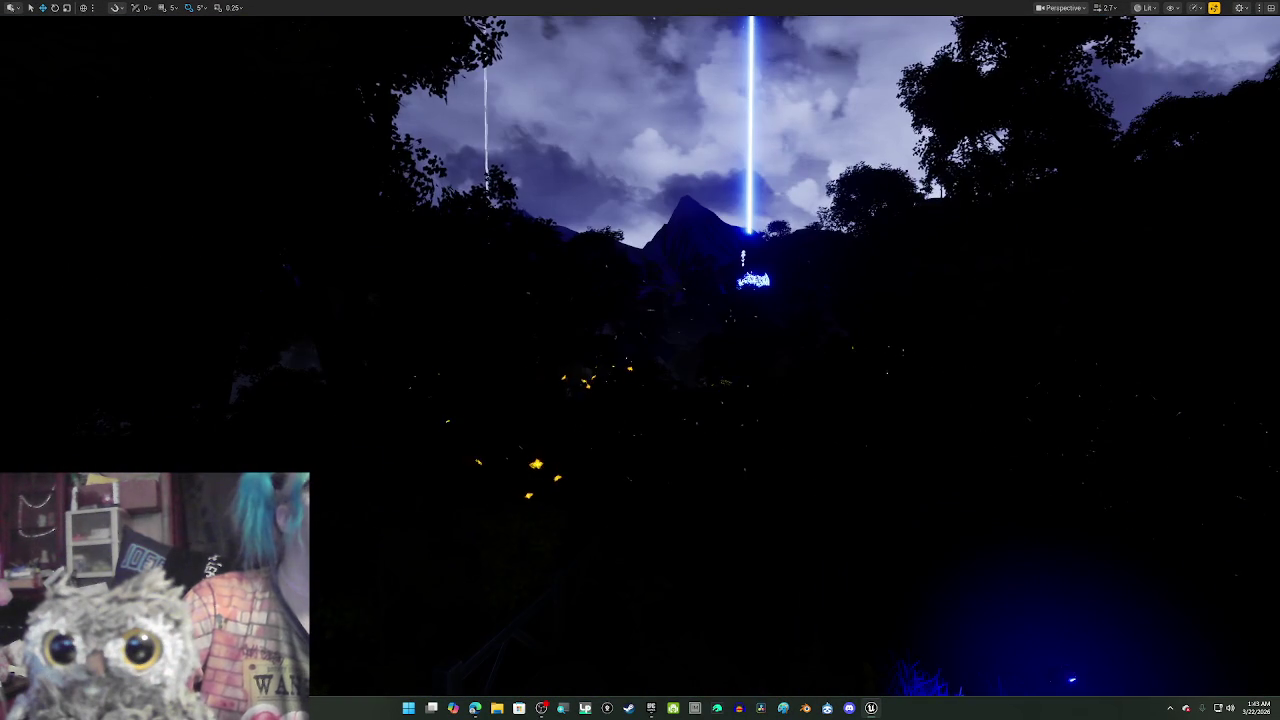
mouse_move(640, 360)
mouse_down()
mouse_move(640, 340)
mouse_move(660, 330)
mouse_move(650, 335)
mouse_up()
mouse_move(720, 277)
mouse_down()
mouse_move(715, 265)
mouse_move(720, 277)
mouse_up()
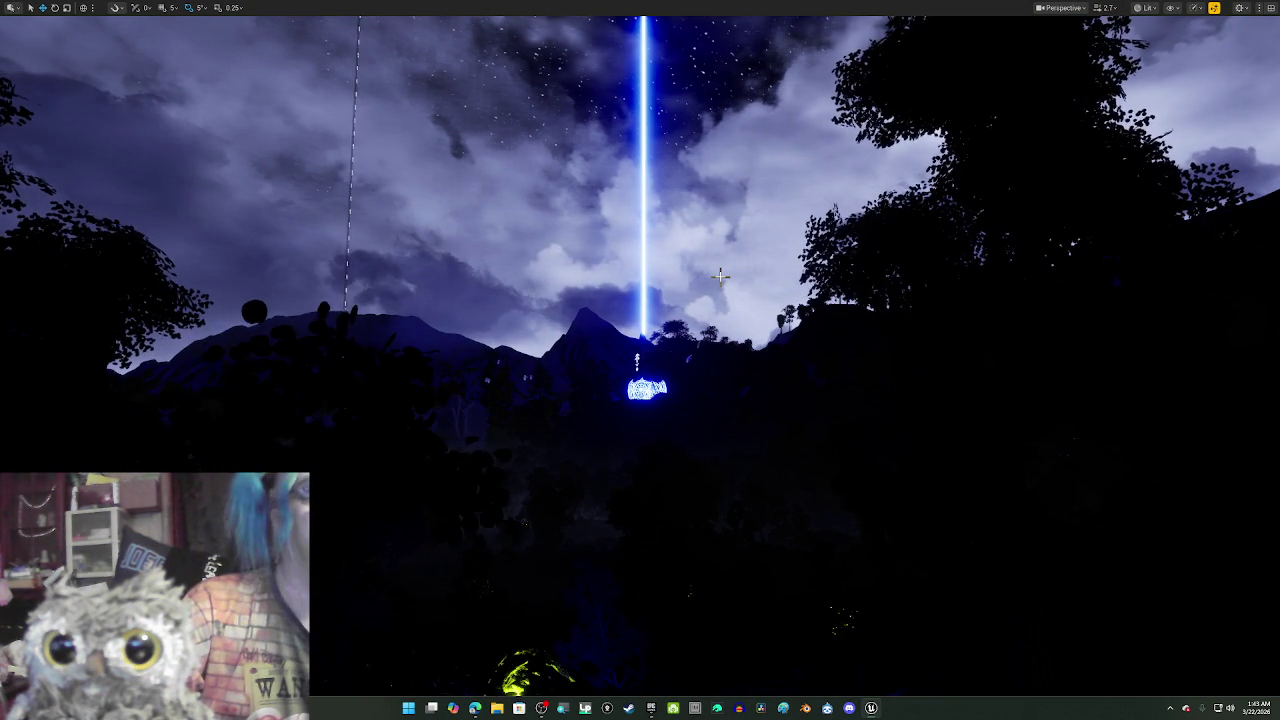
- Switch to Unlit view mode, look along the forest path, then exit immersive mode
key(alt+3)
mouse_move(745, 275)
mouse_down()
mouse_move(745, 340)
mouse_move(745, 300)
mouse_up()
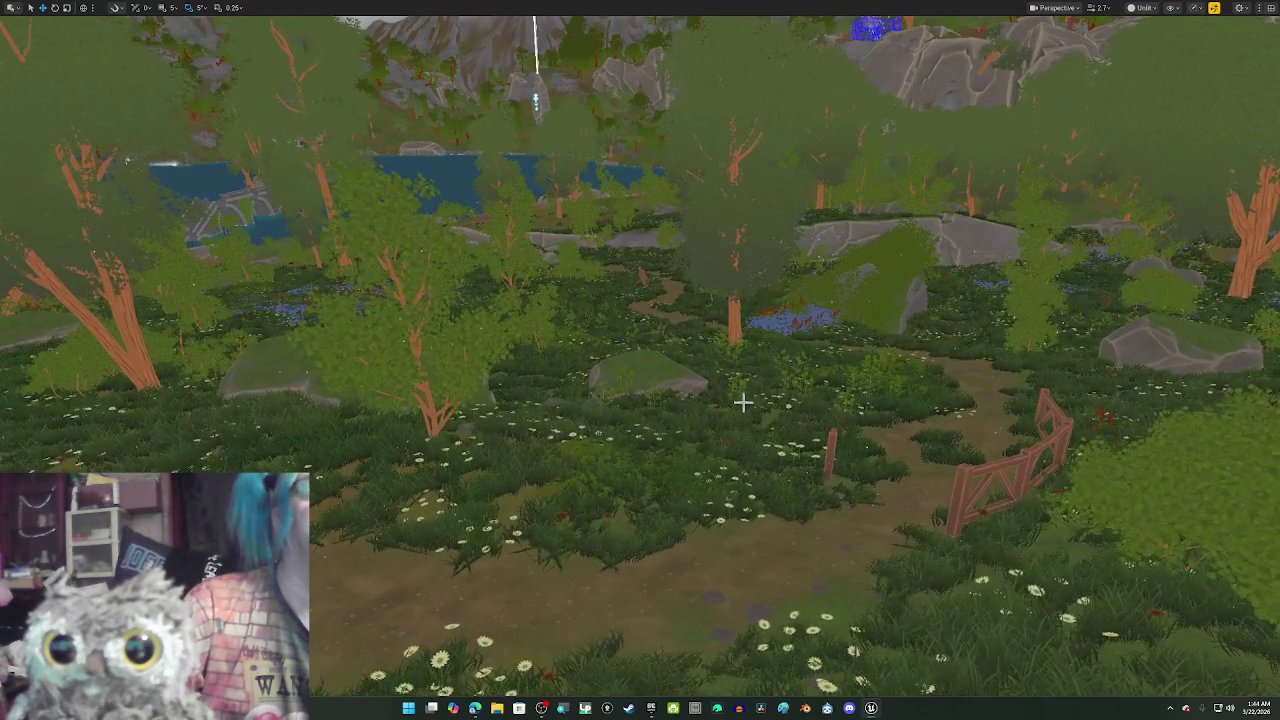
key(F11)
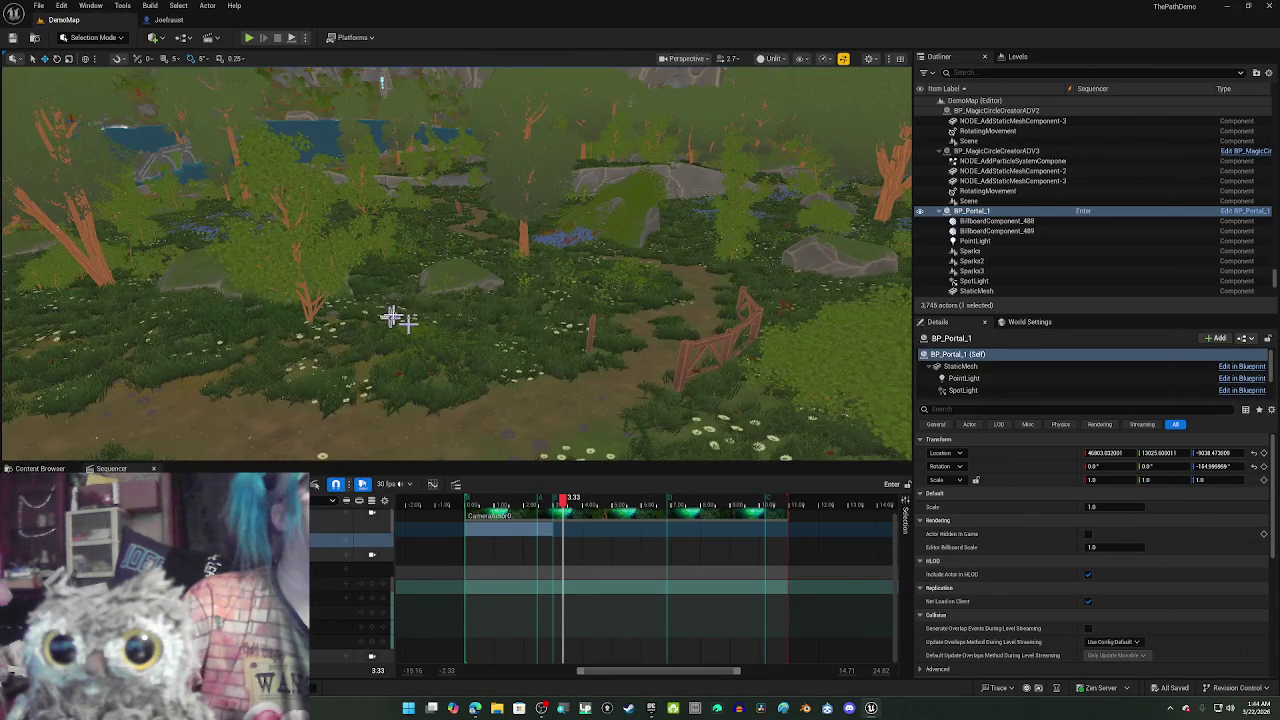
- Open the Fab browser from the toolbar's Quick Add menu
click(90, 6)
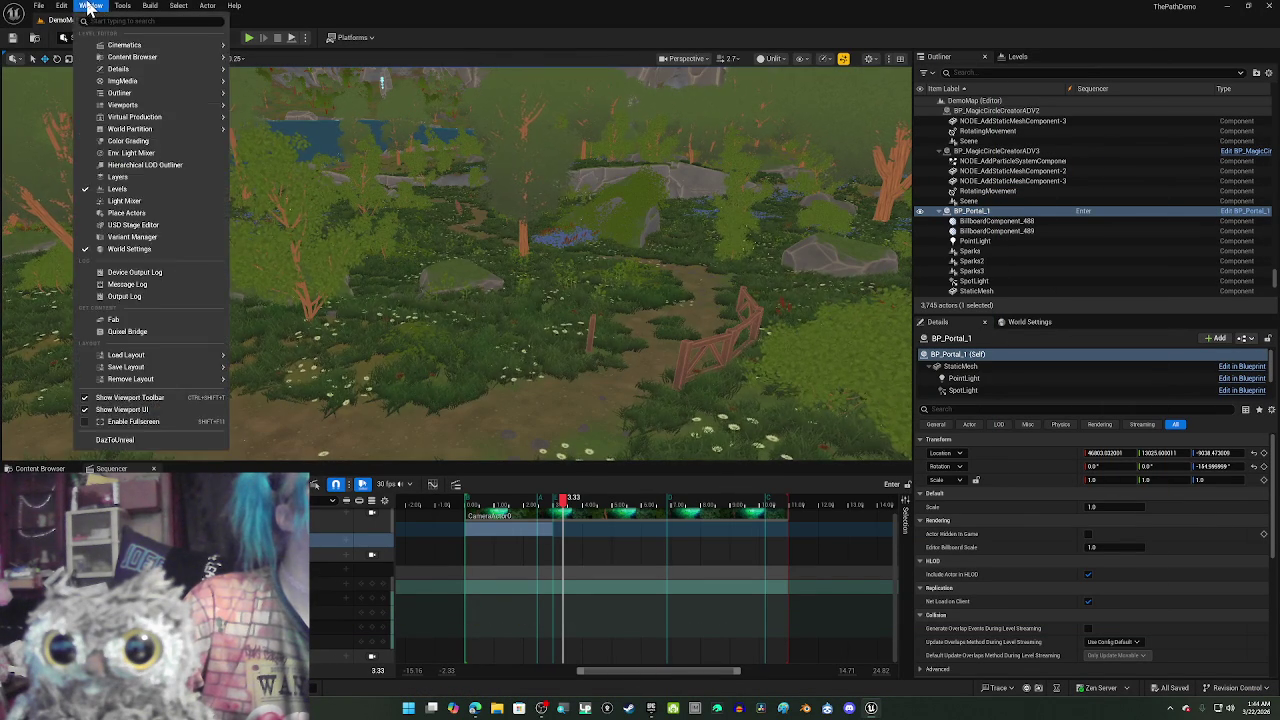
click(90, 6)
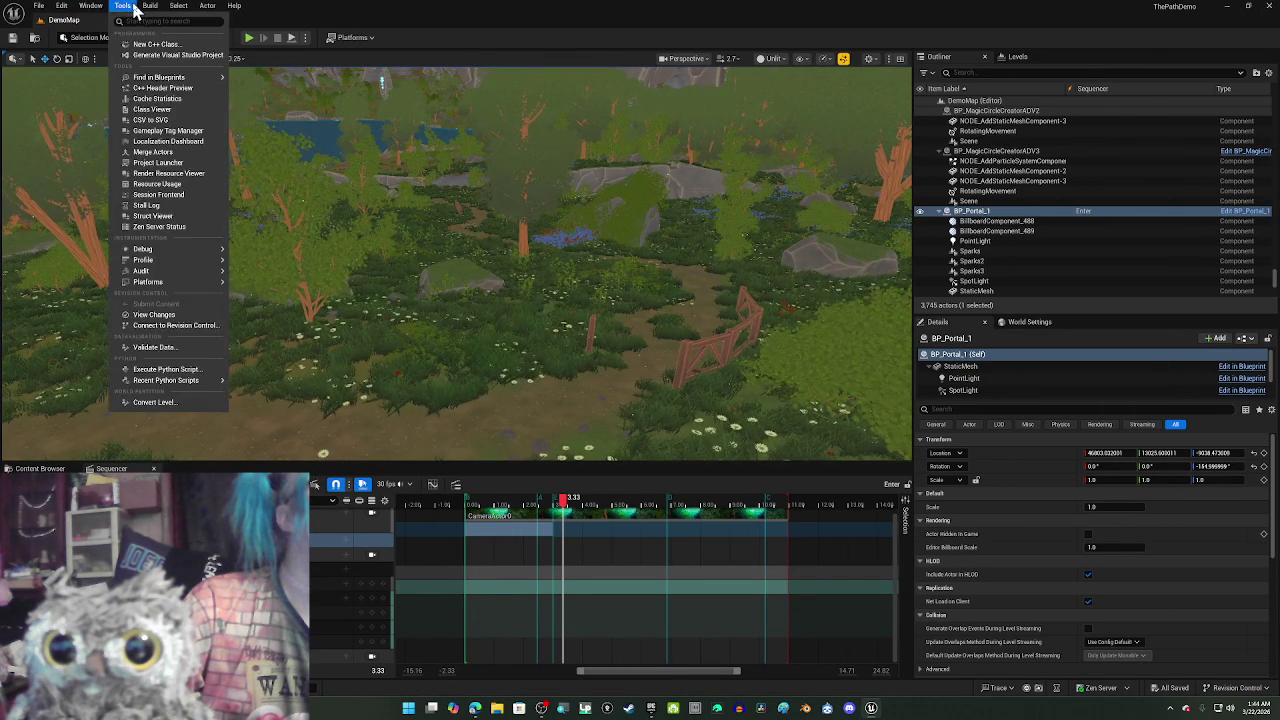
click(97, 8)
click(153, 37)
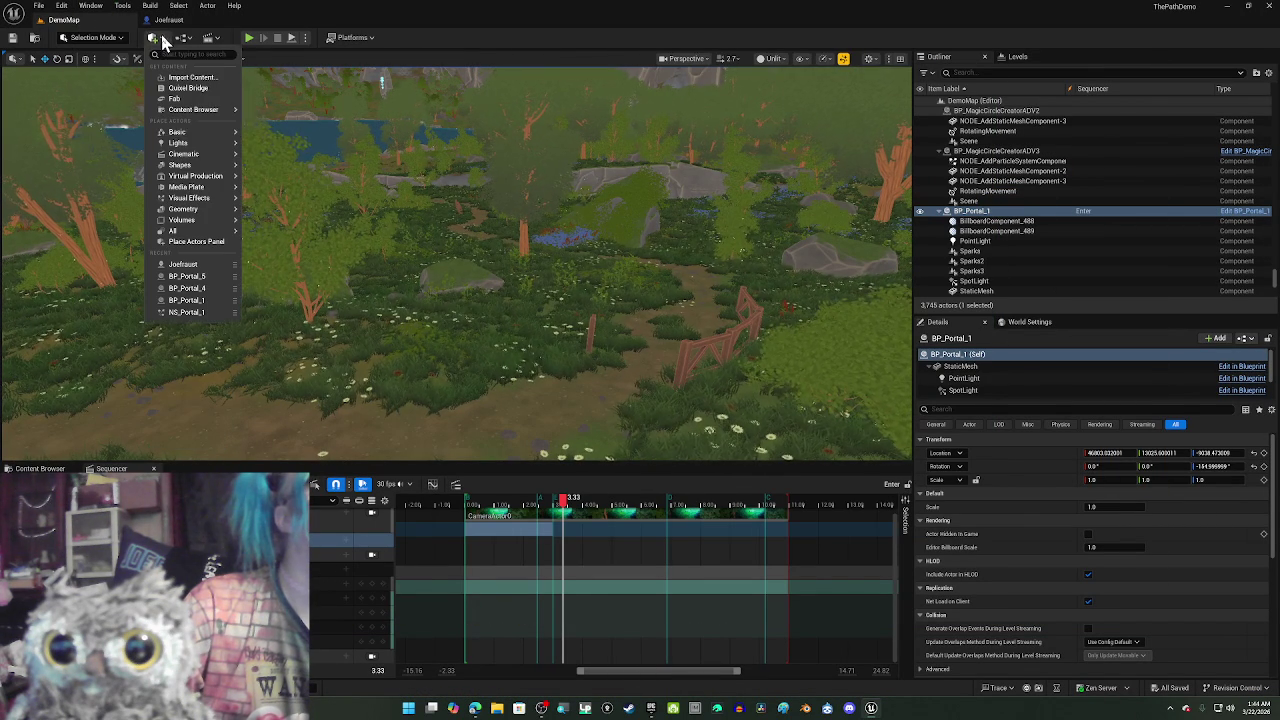
click(176, 99)
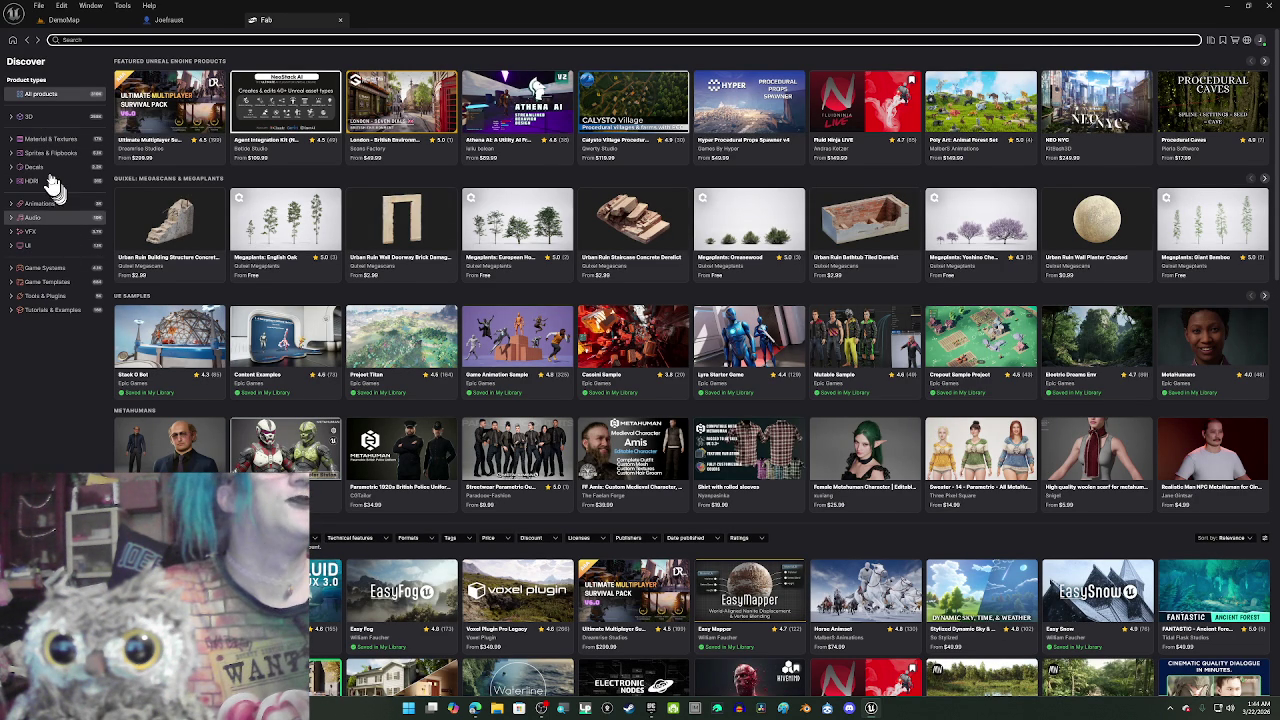
- Browse 3D > Buildings & Architecture and open the Car Asset Sedan product page
click(50, 118)
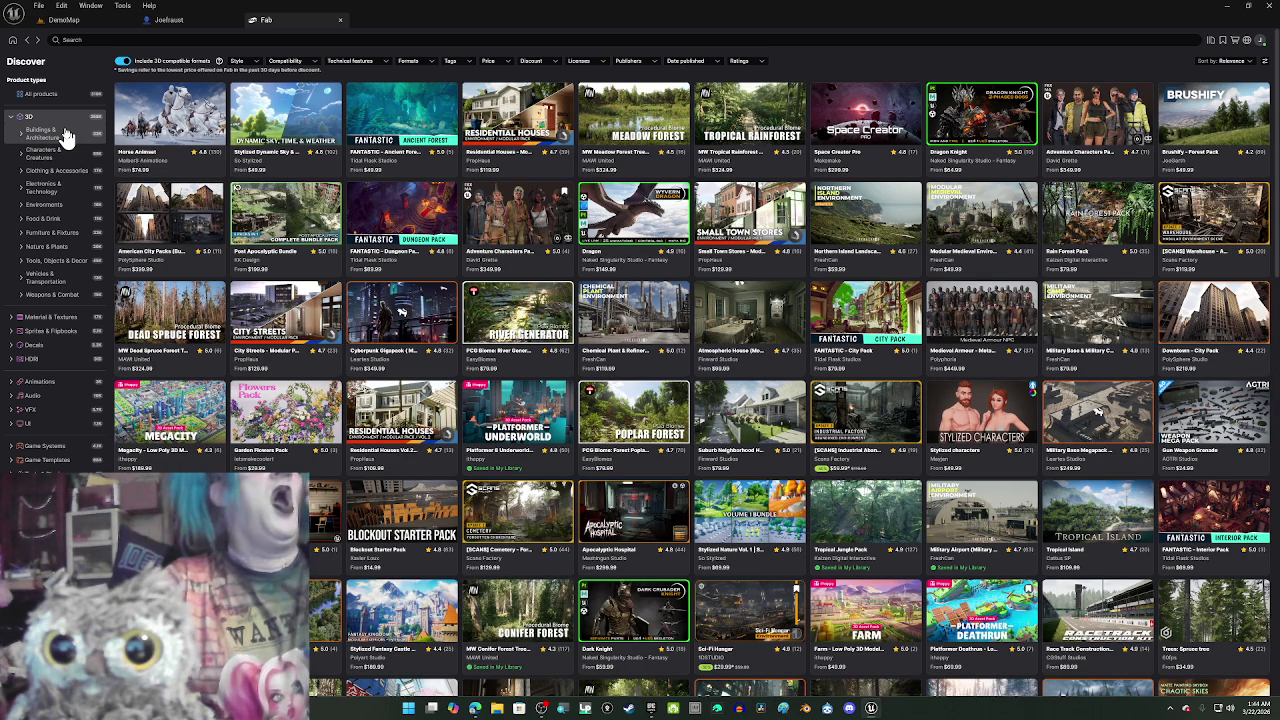
click(62, 136)
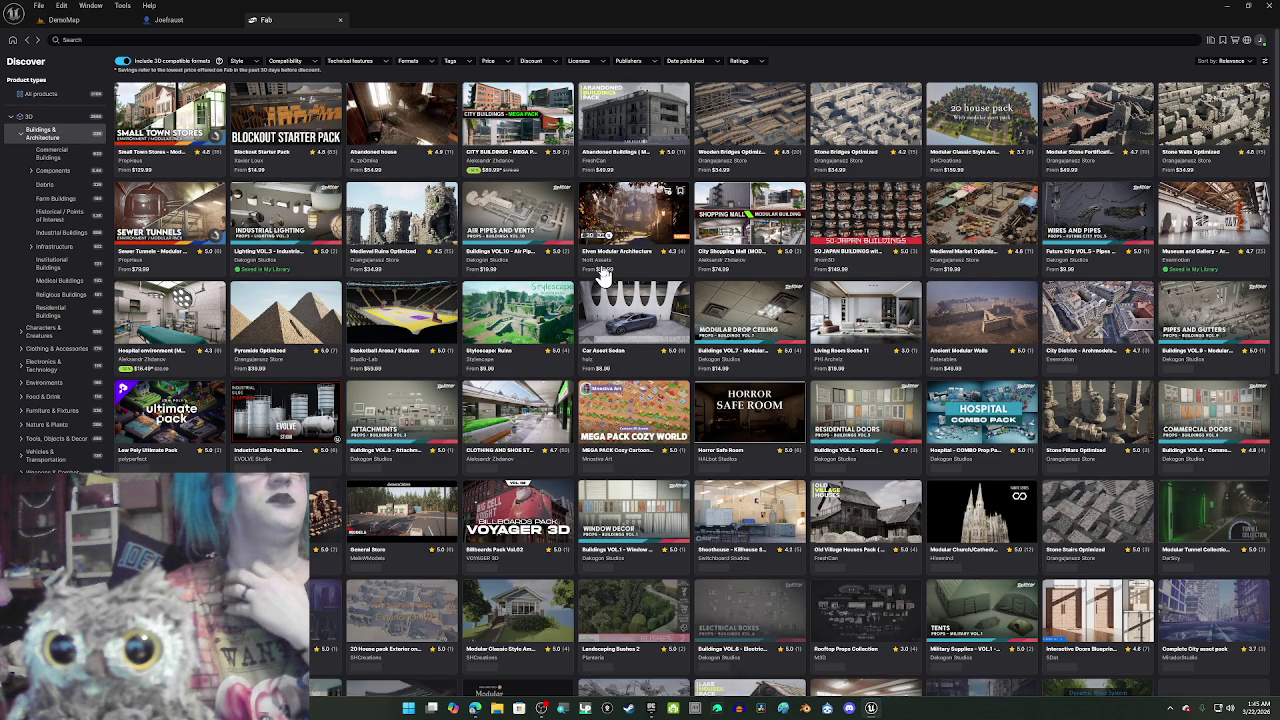
click(654, 311)
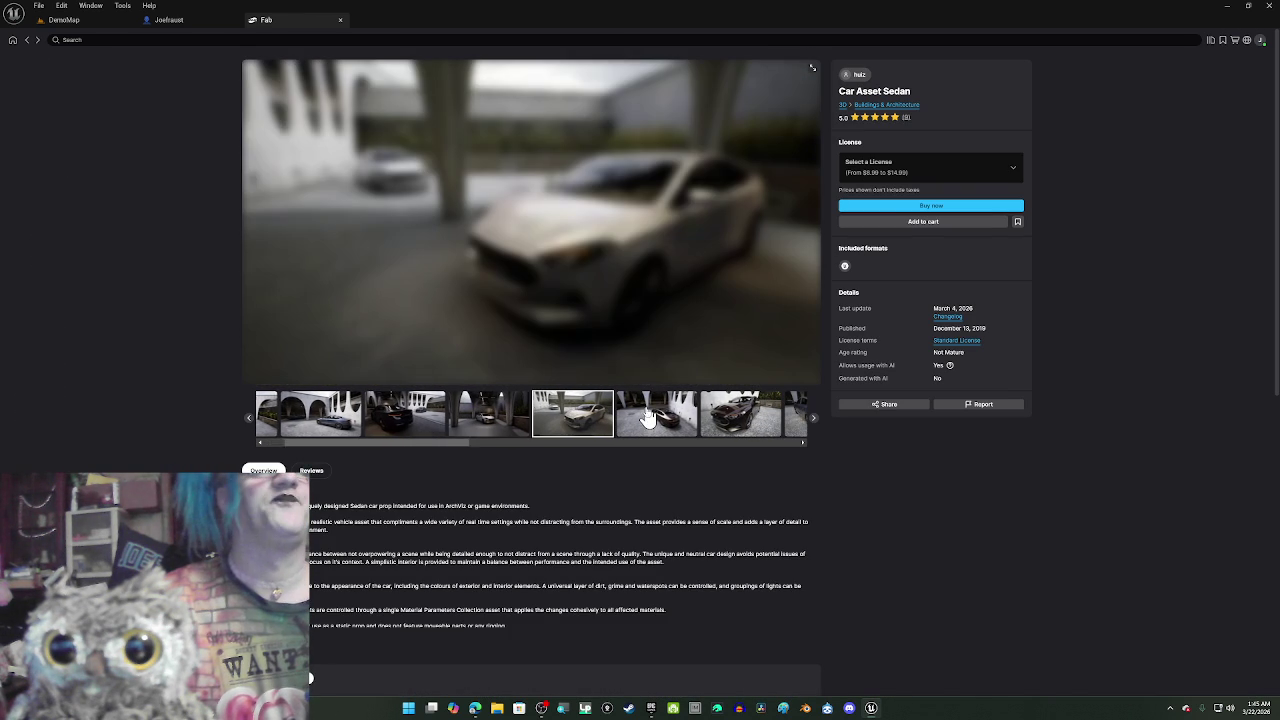
- View two more angles of the sedan, go back, and filter to Commercial Buildings
click(633, 427)
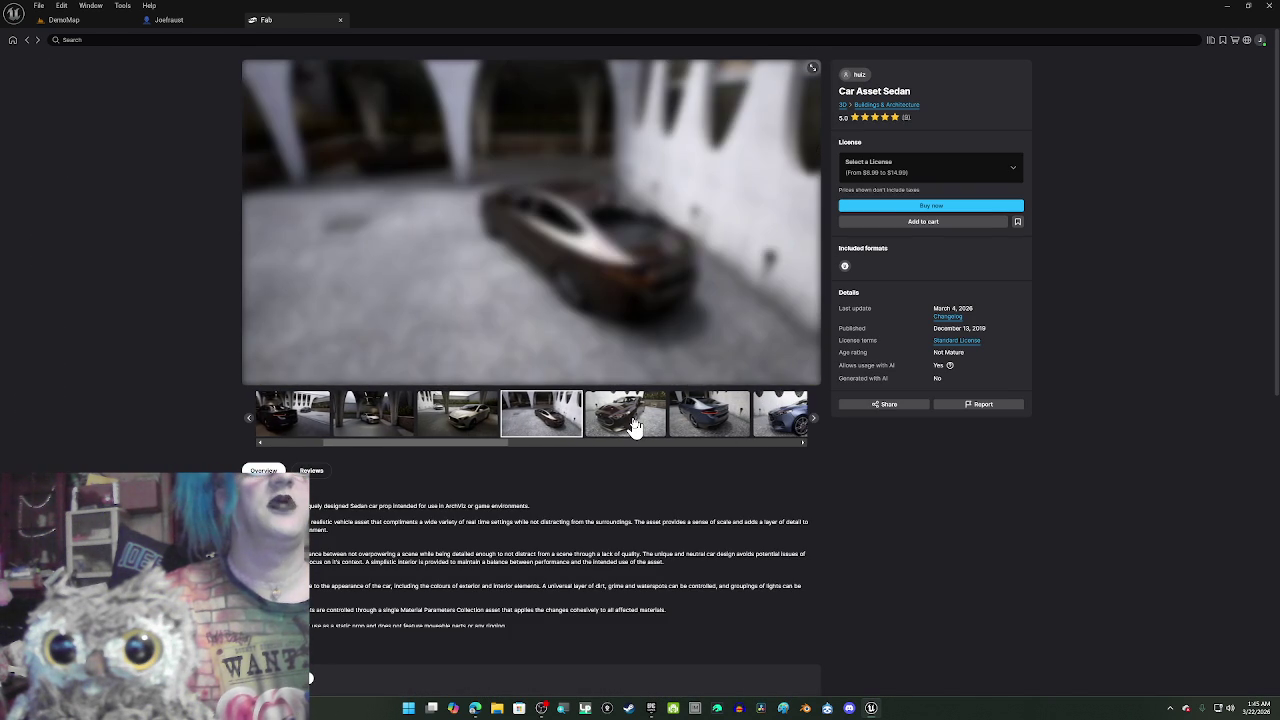
click(633, 427)
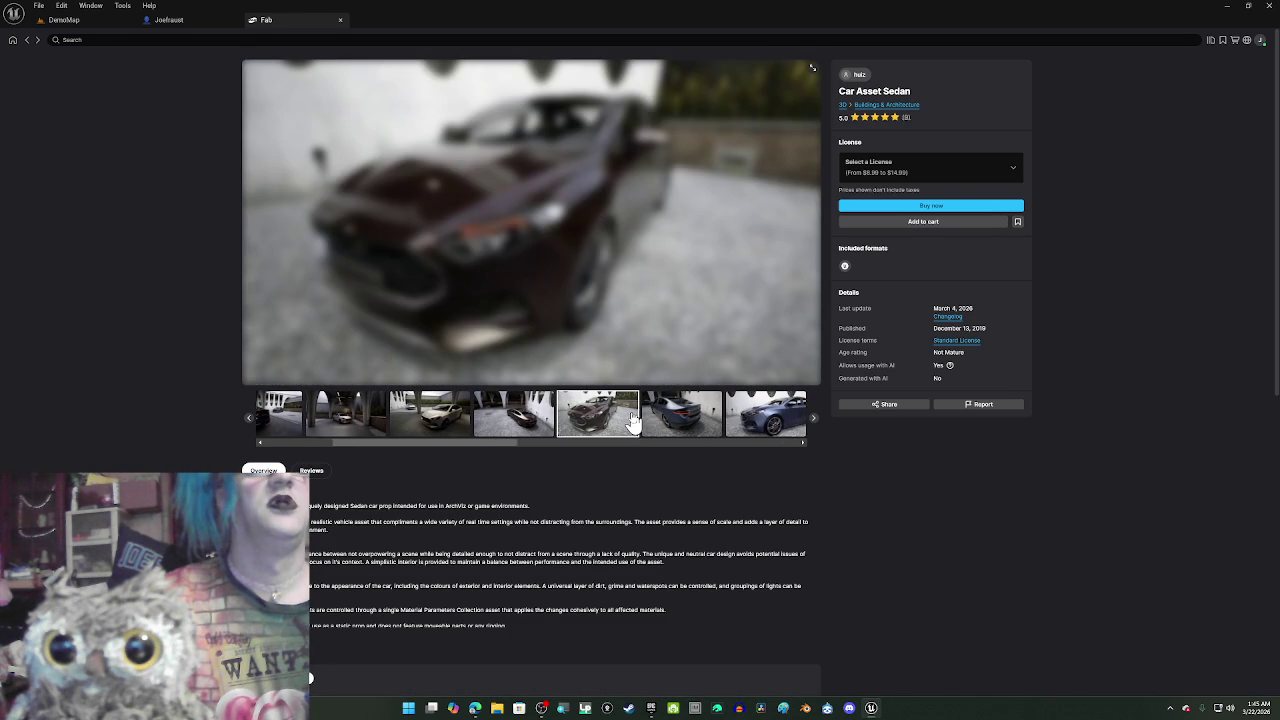
click(29, 45)
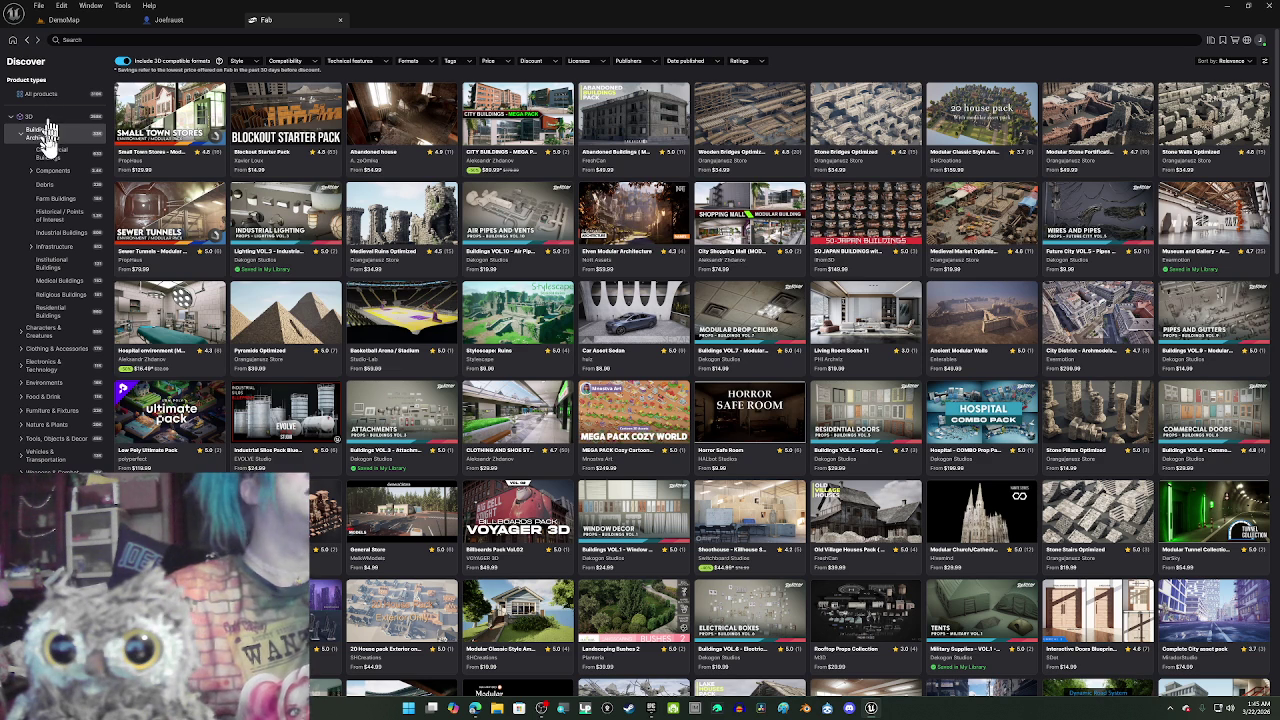
click(54, 155)
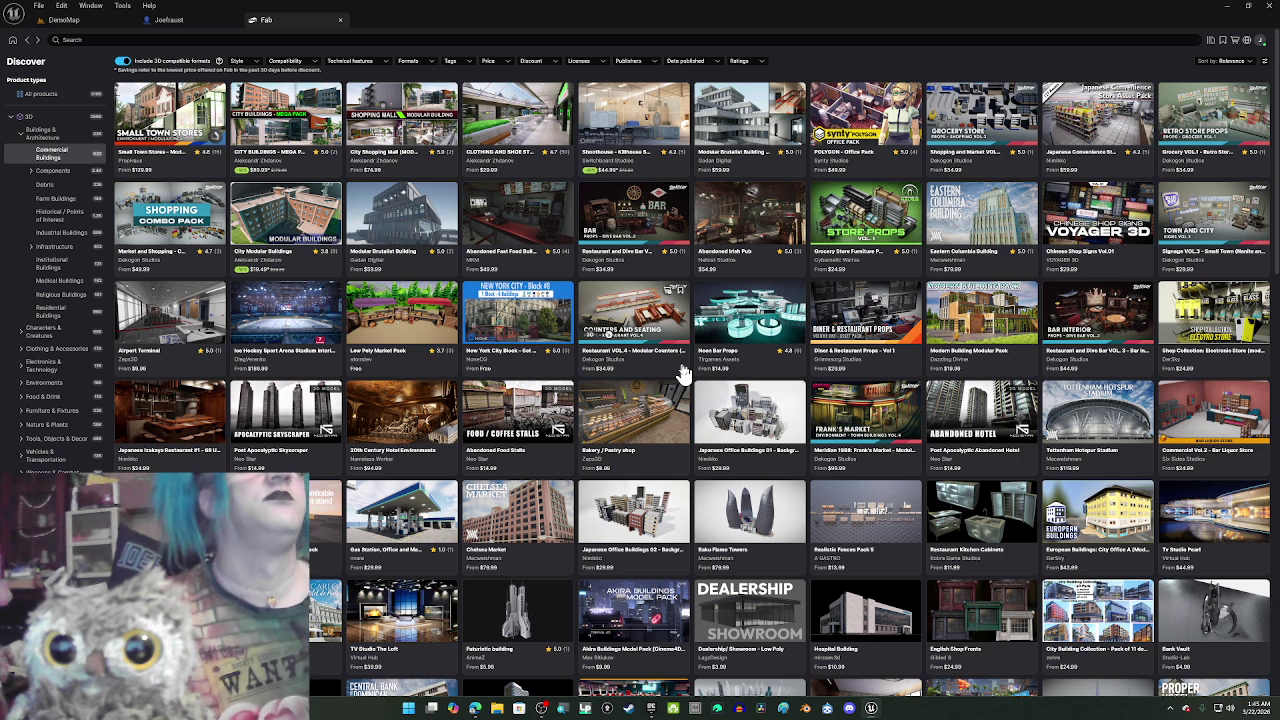
scroll(685, 375, down, 3)
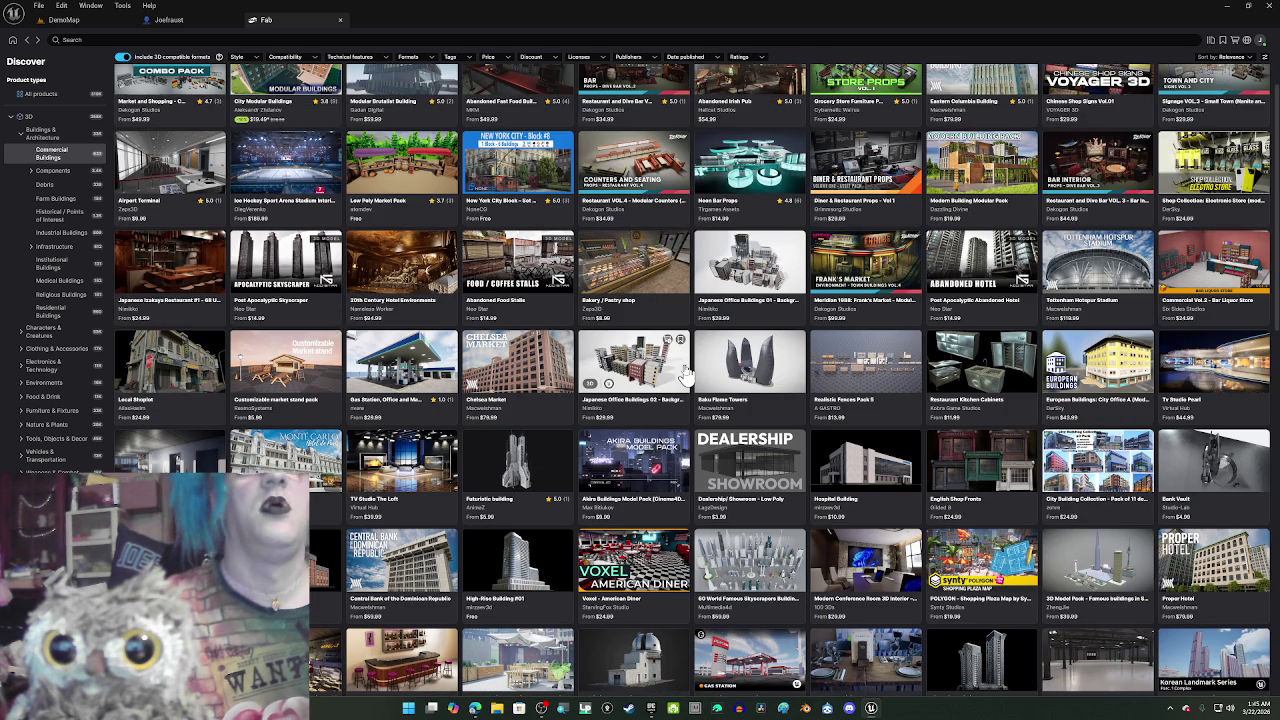
scroll(685, 375, down, 4)
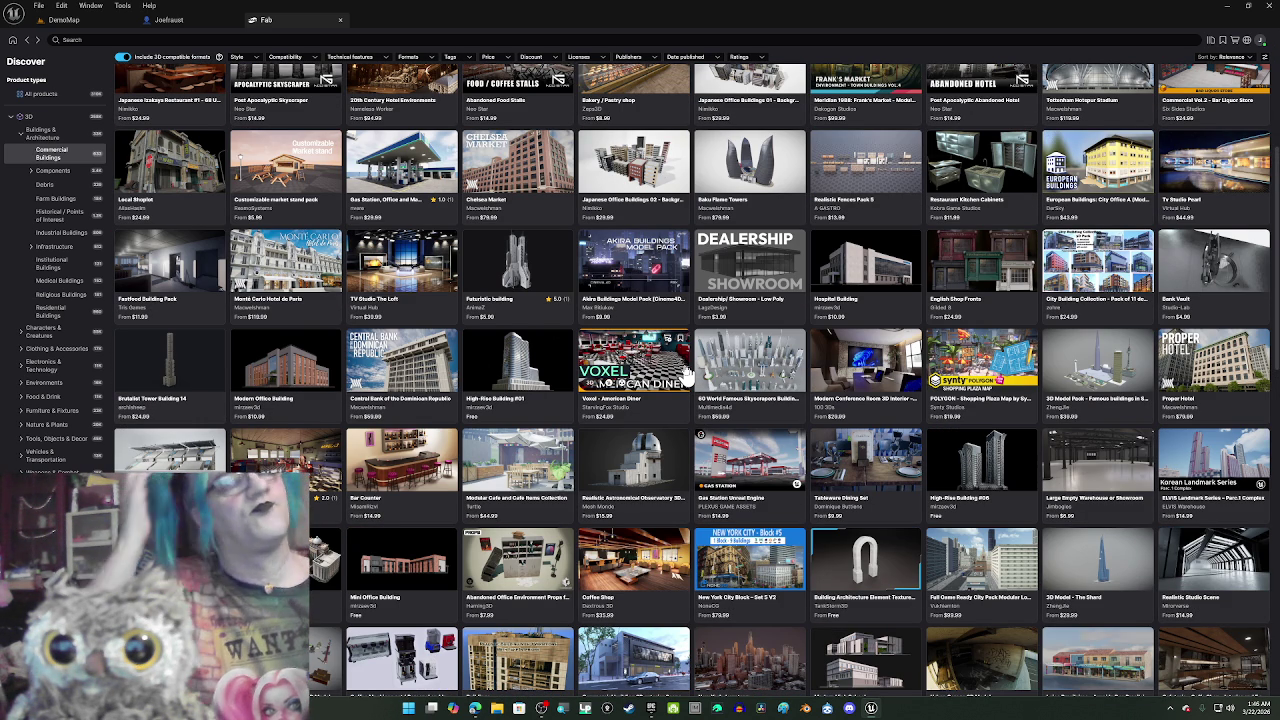
scroll(655, 285, down, 1)
scroll(655, 285, down, 5)
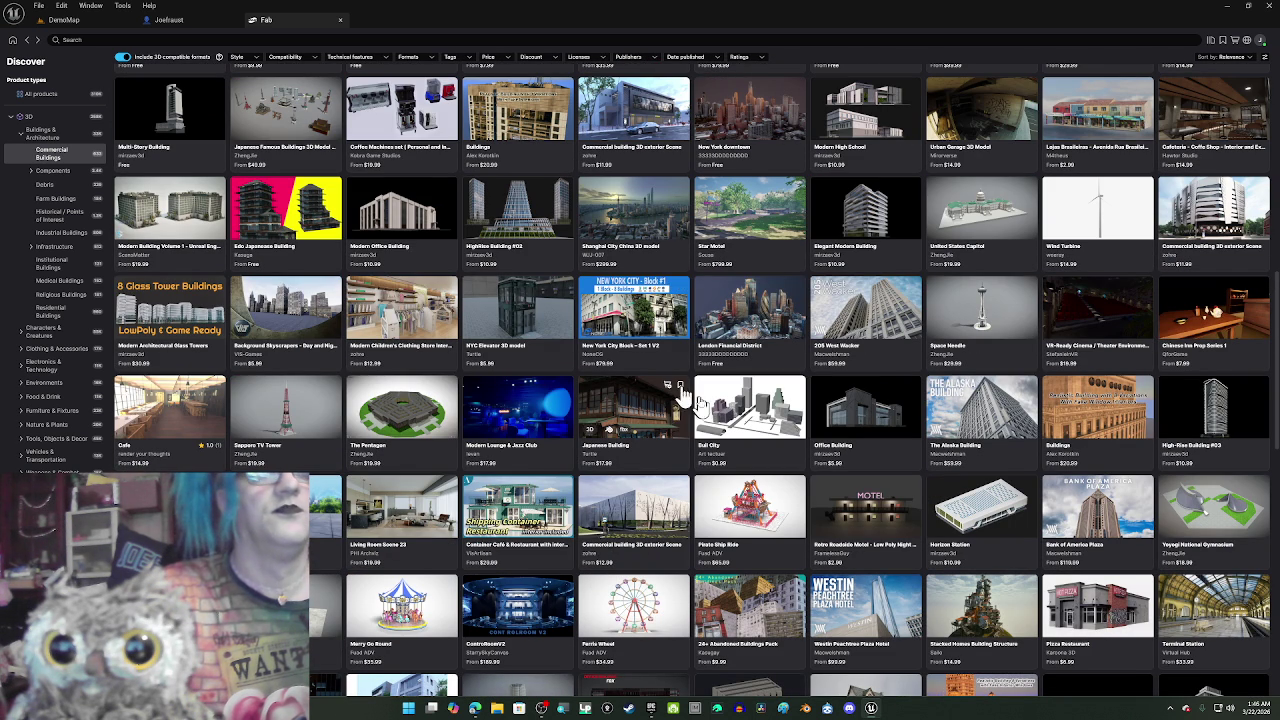
click(530, 615)
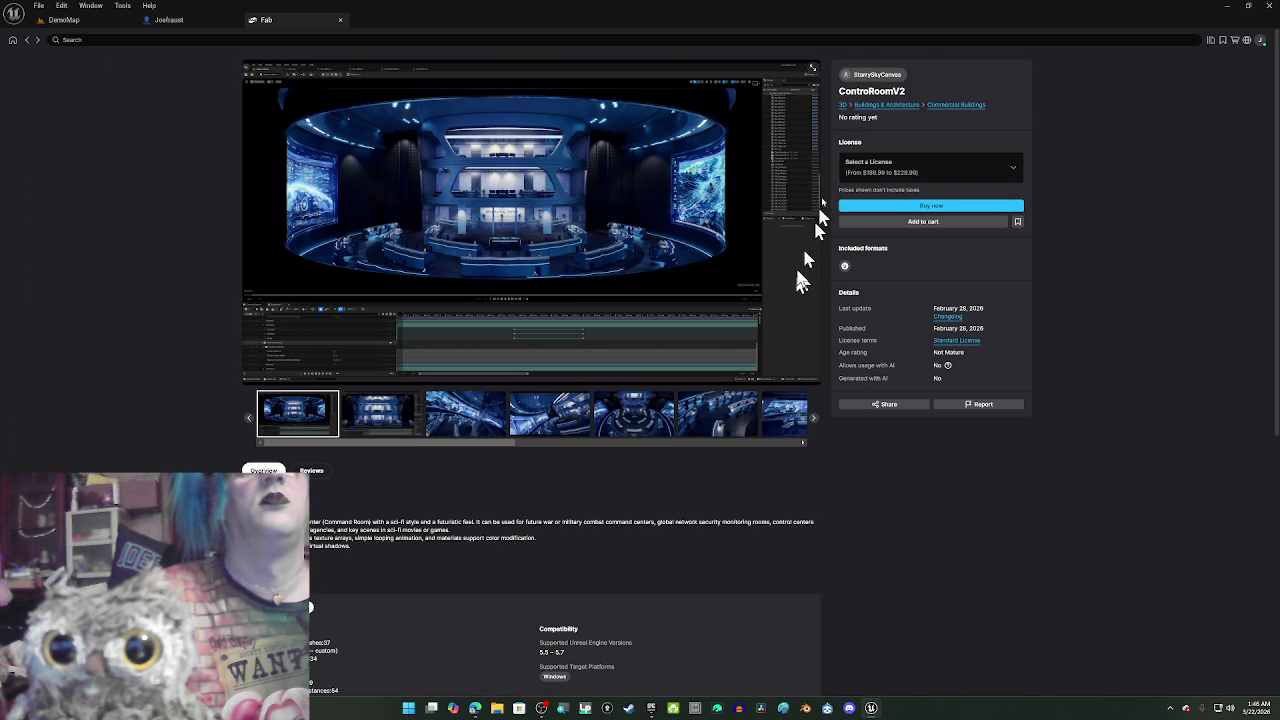
click(813, 76)
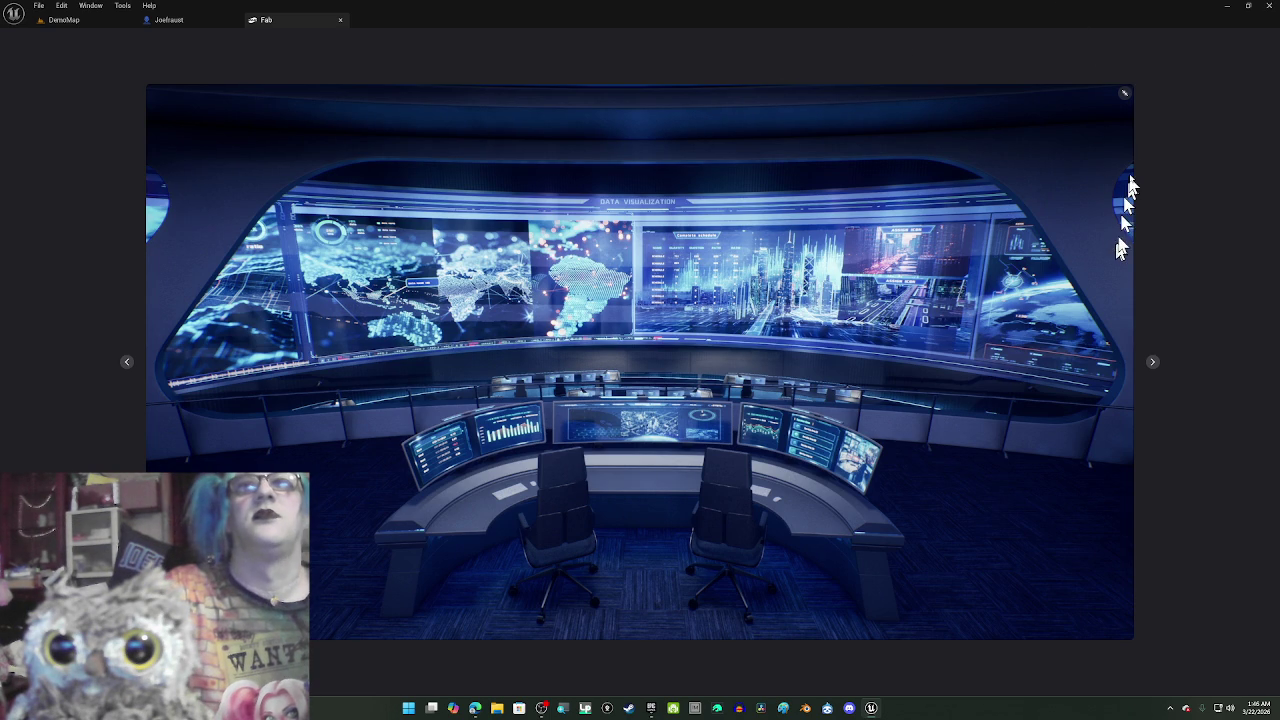
click(1126, 100)
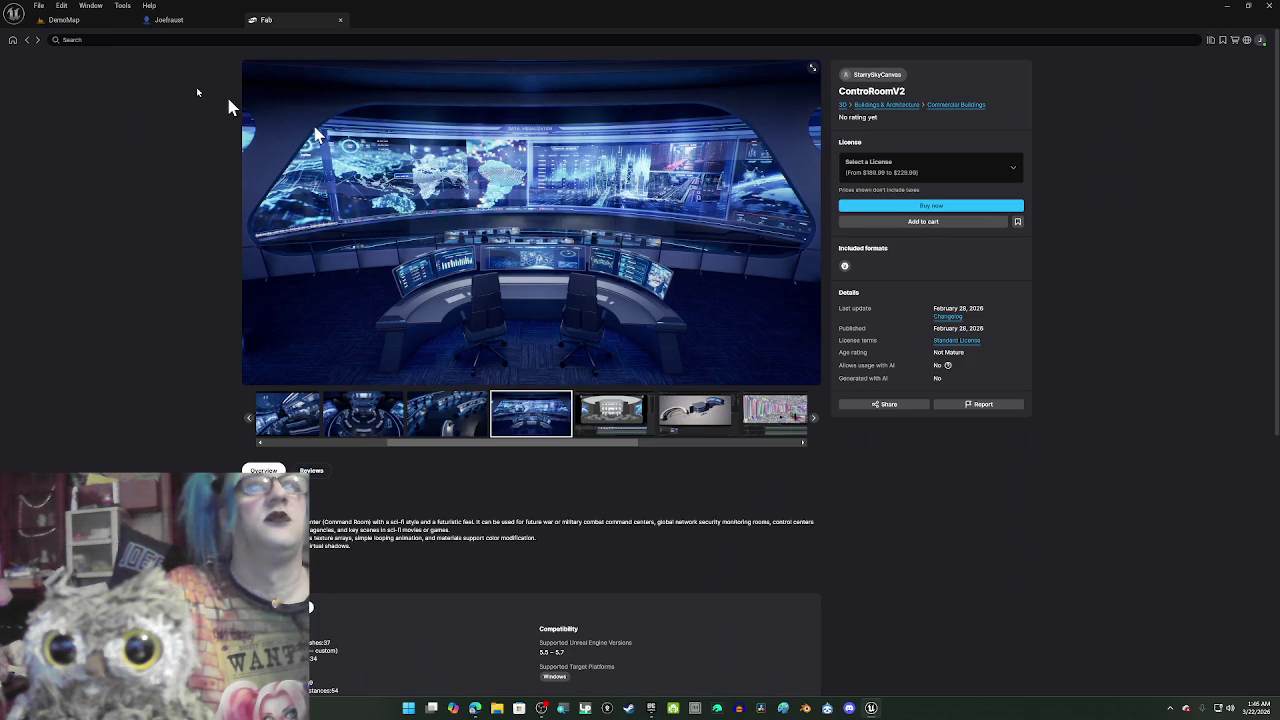
click(632, 420)
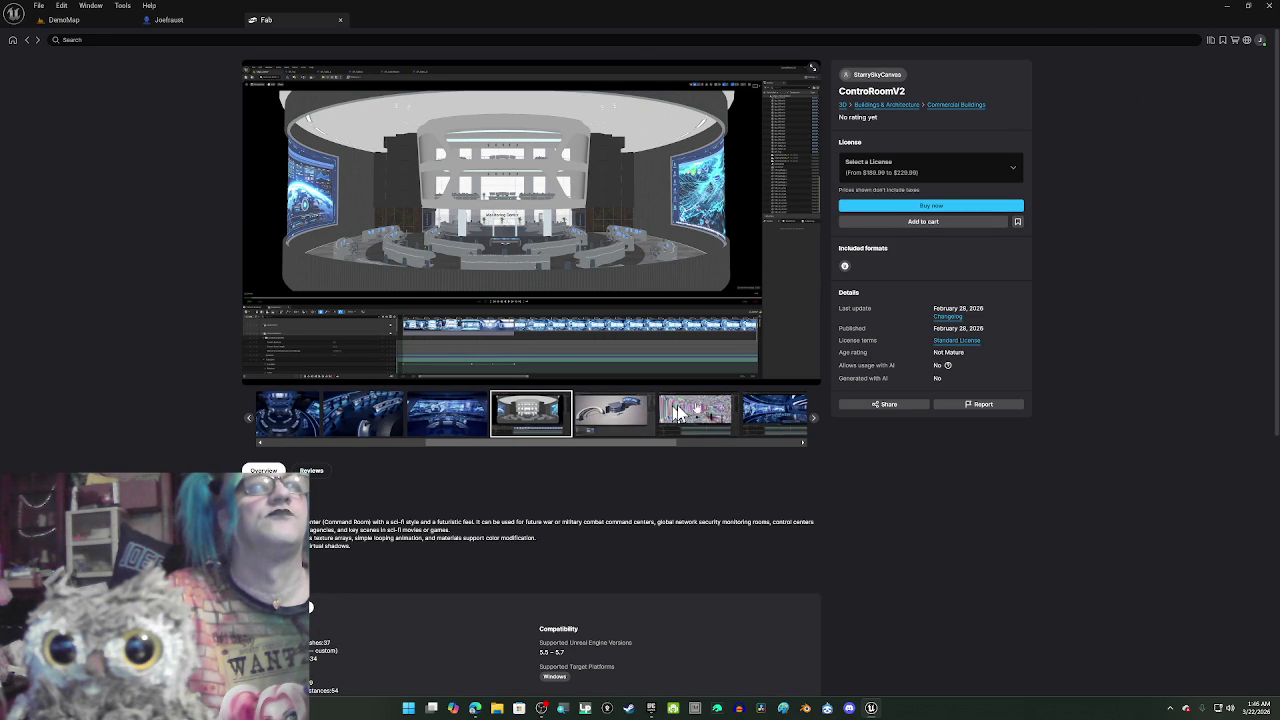
click(763, 410)
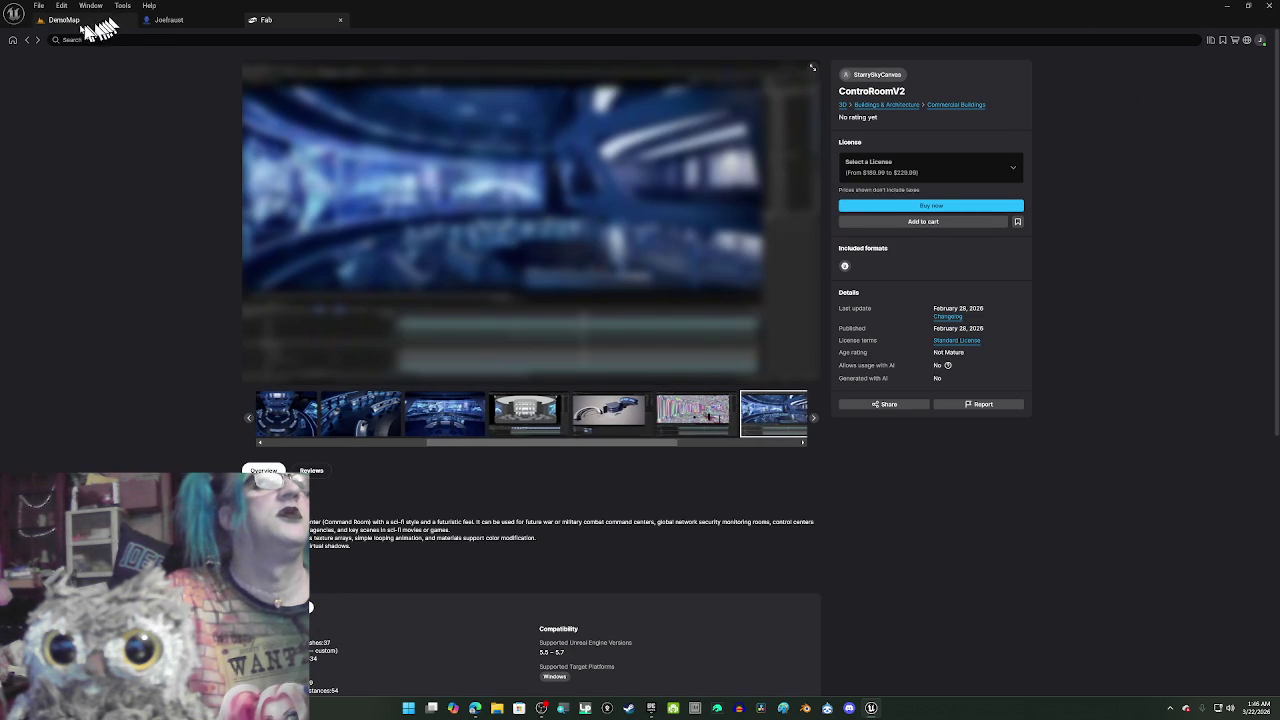
click(28, 42)
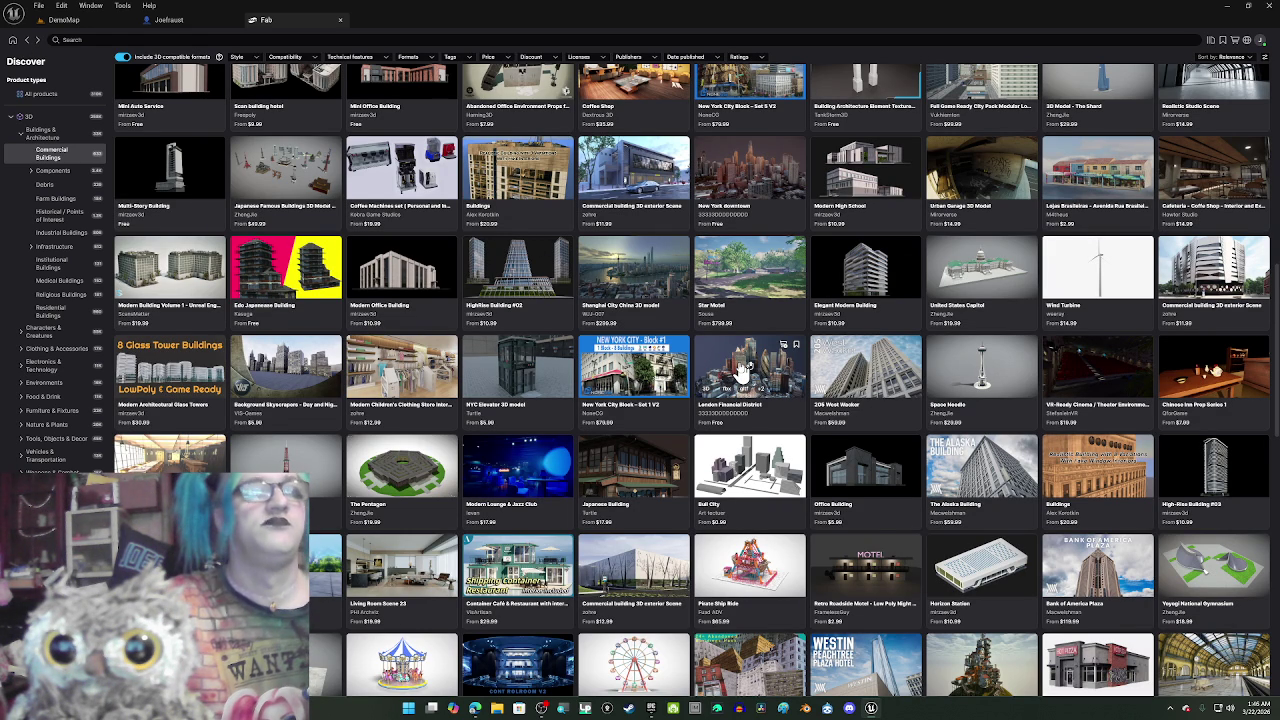
- Scroll down the Commercial Buildings listings and open the $4.99 Soviet Kiosk 4 product page
scroll(825, 492, down, 4)
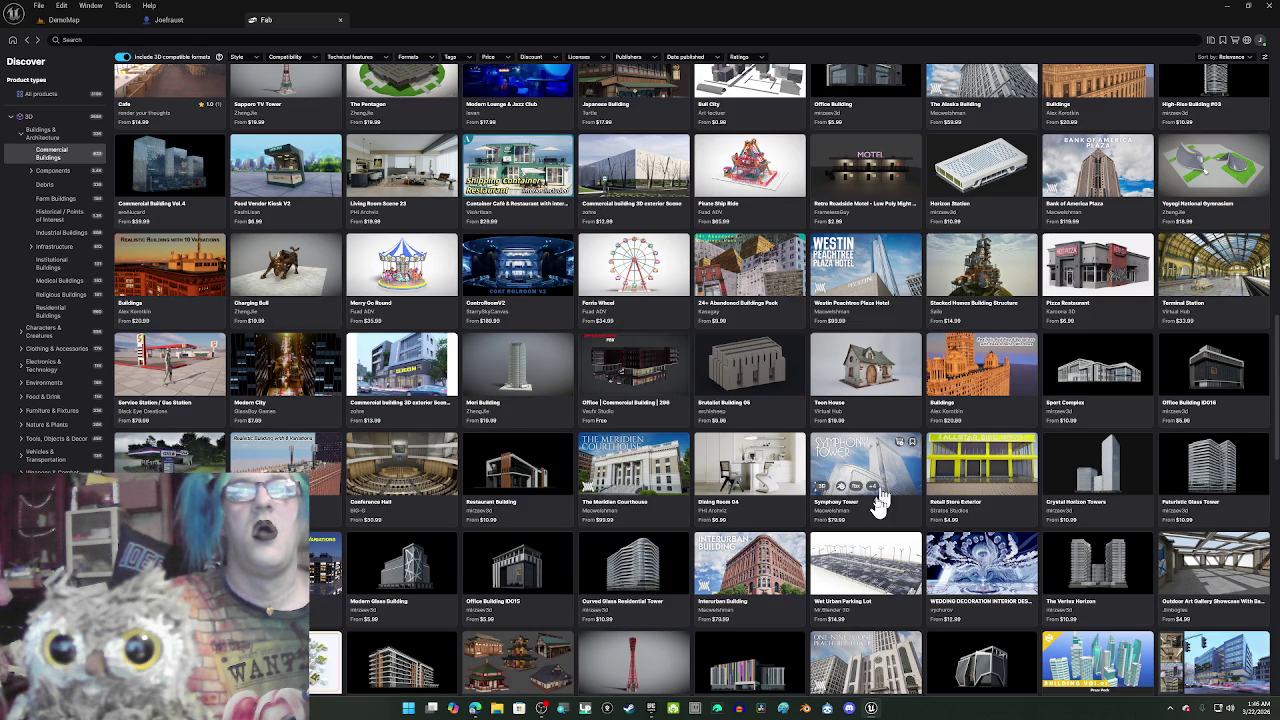
scroll(877, 508, down, 2)
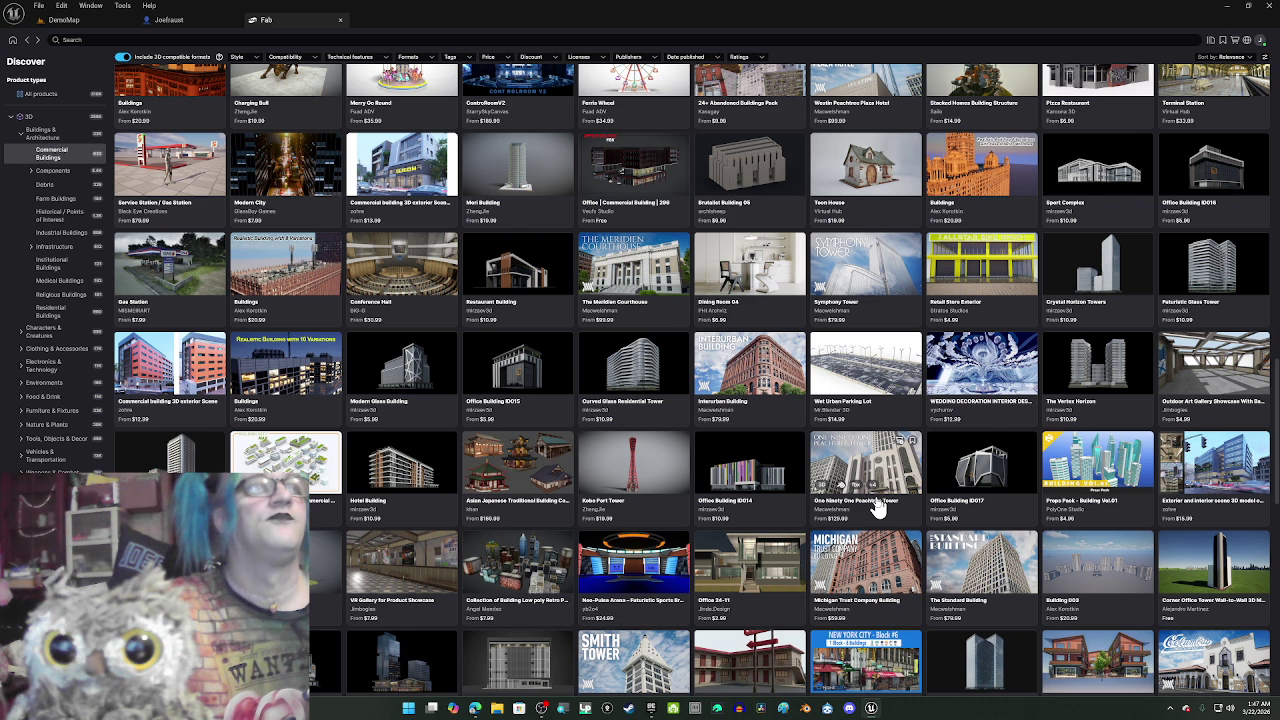
scroll(877, 508, down, 2)
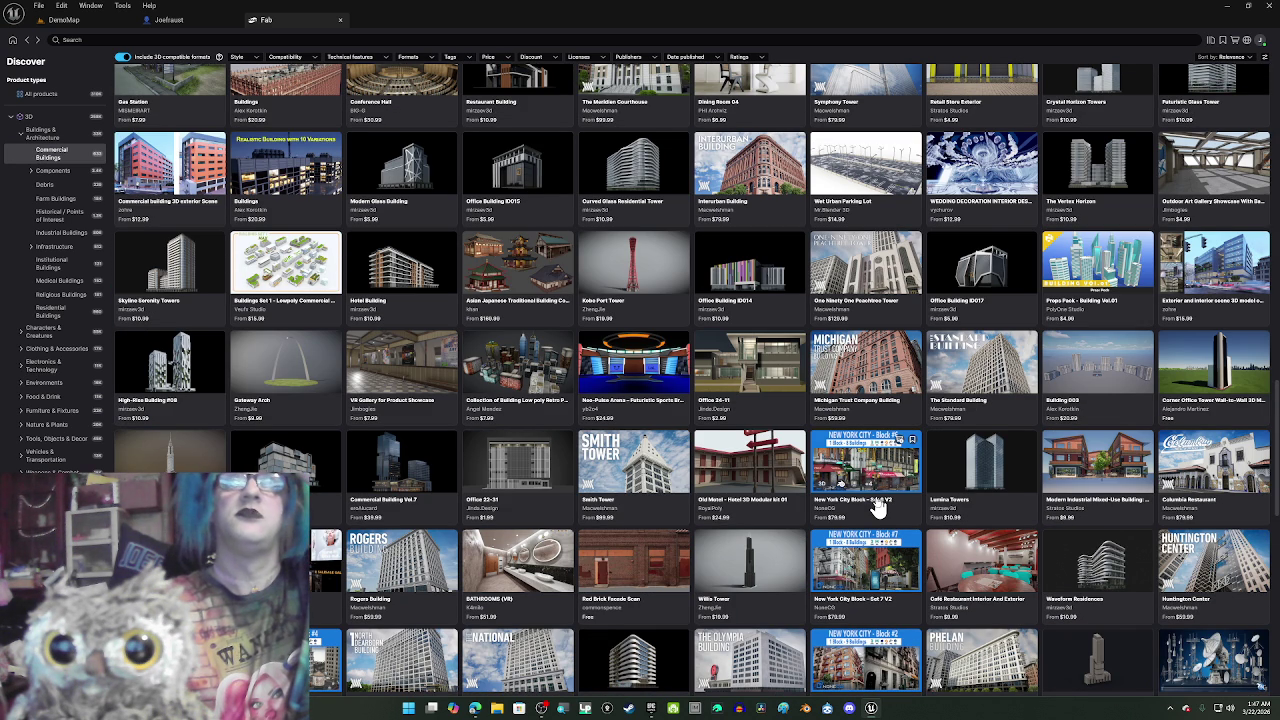
scroll(877, 508, down, 15)
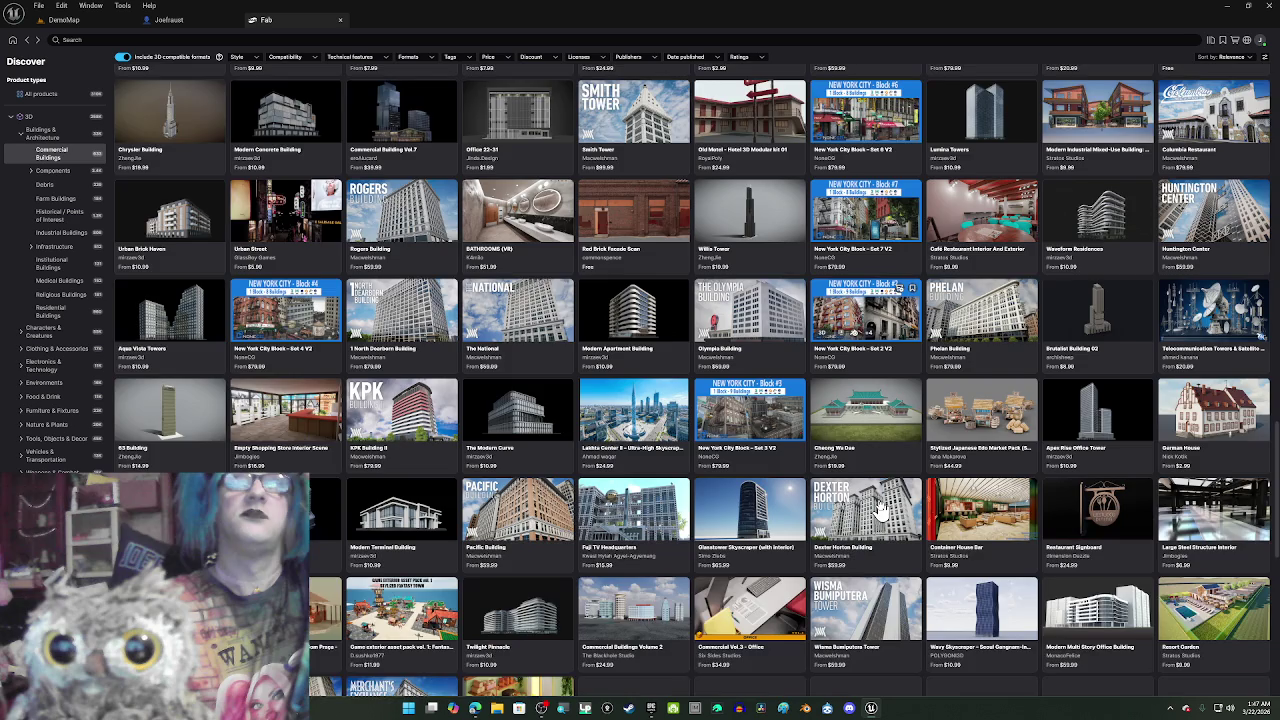
scroll(880, 508, down, 1)
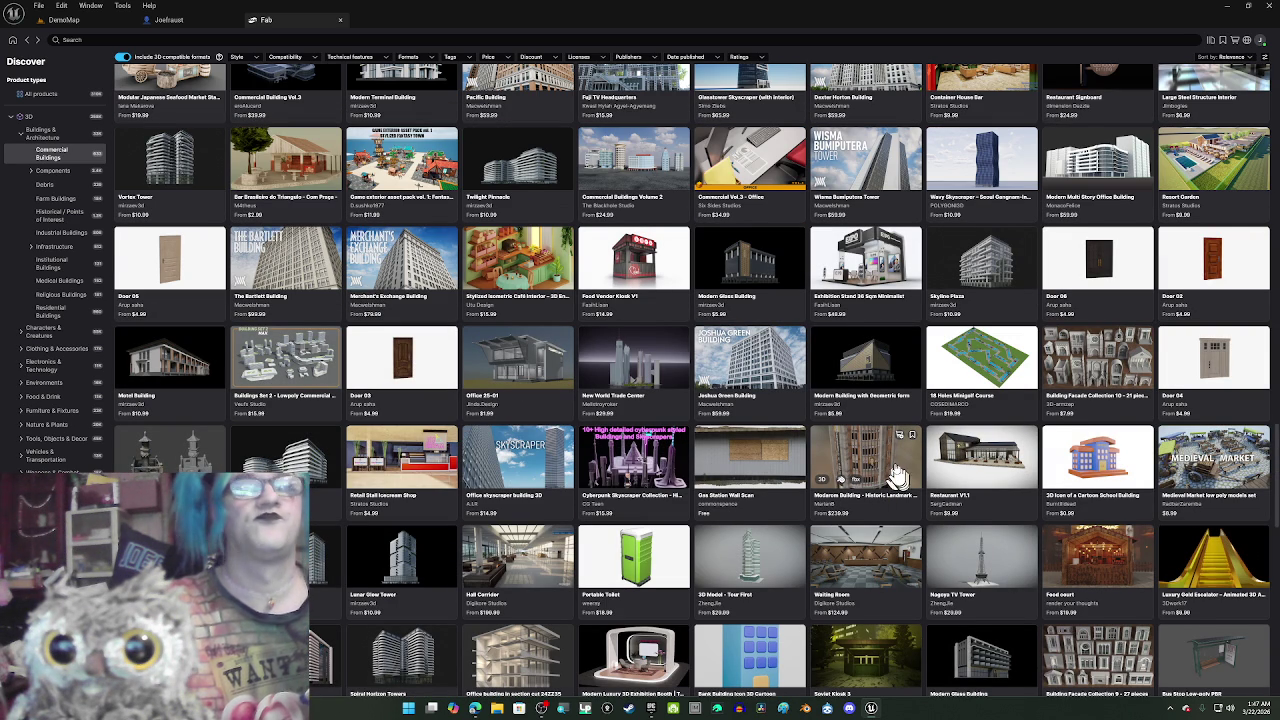
scroll(897, 472, down, 2)
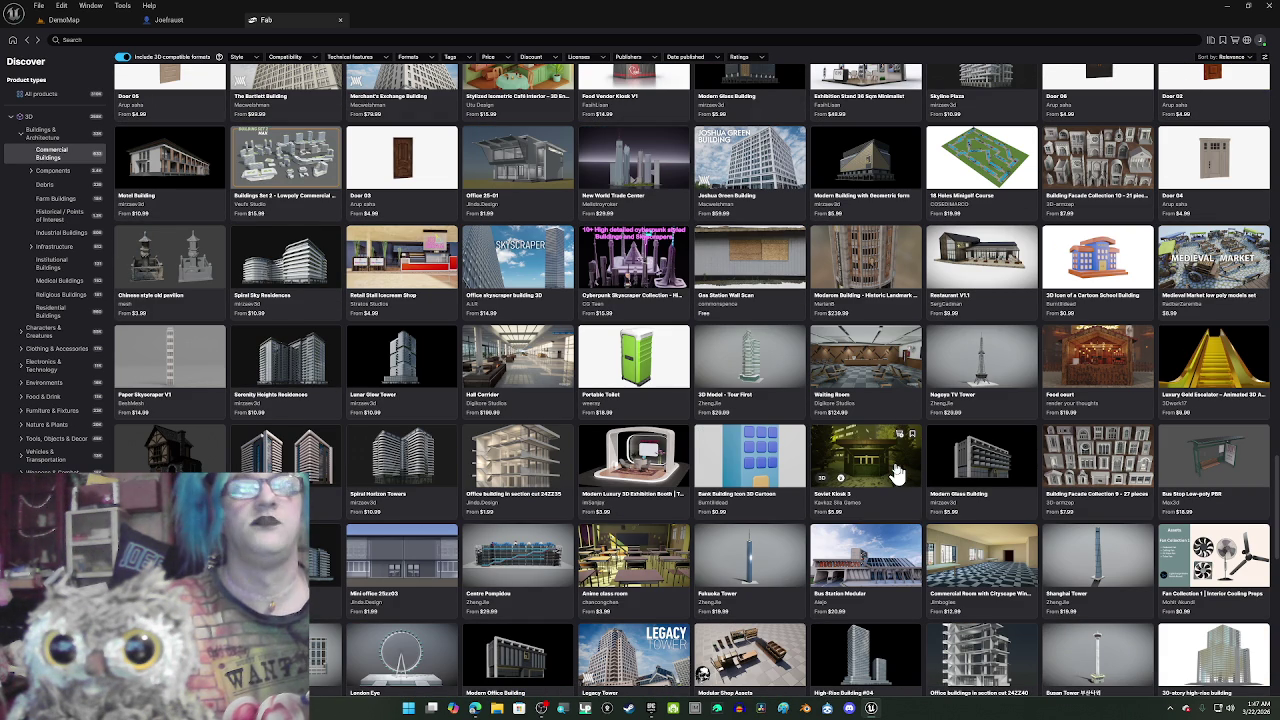
scroll(897, 472, down, 4)
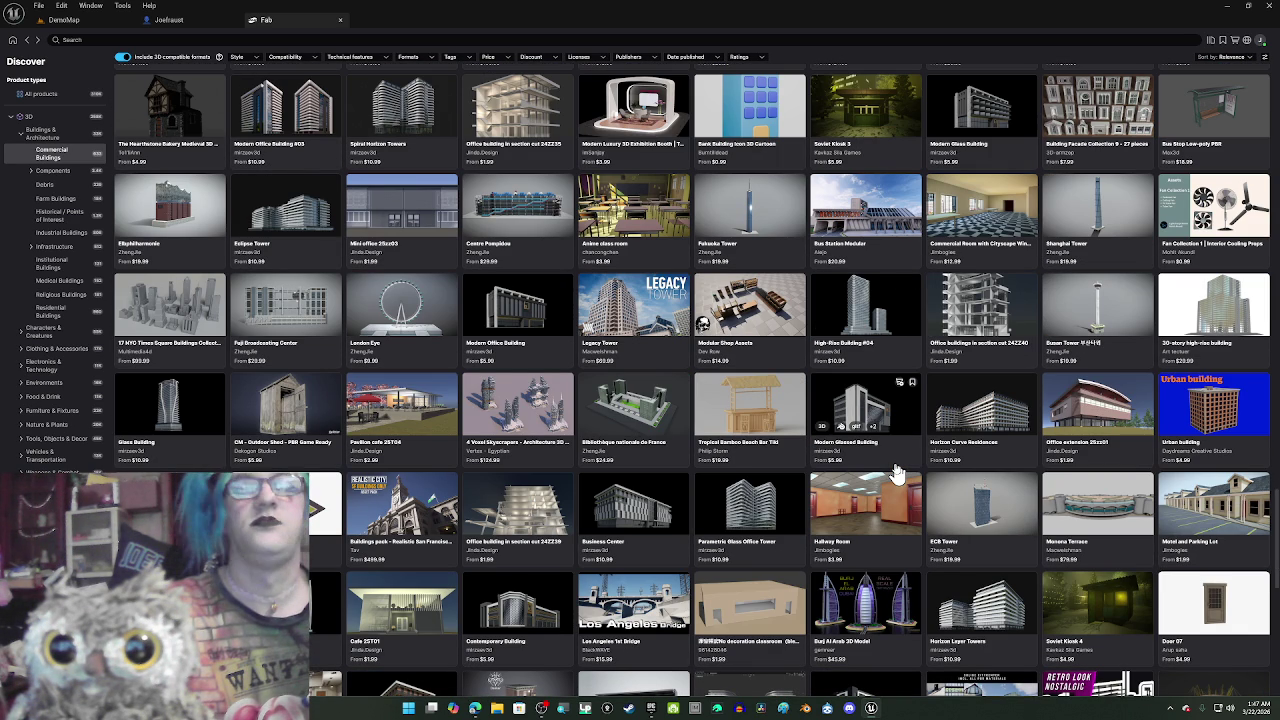
click(1066, 606)
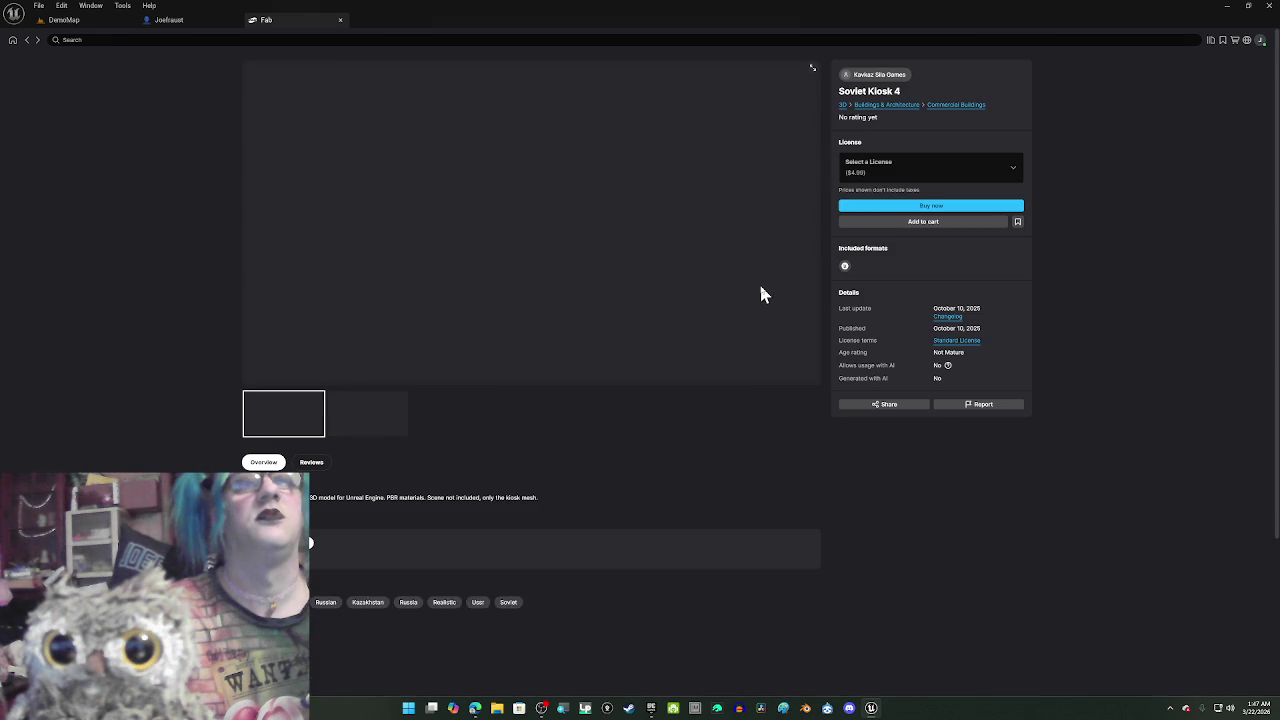
- View the second Soviet Kiosk 4 image, return to the Commercial Buildings listings, and begin a search
click(397, 426)
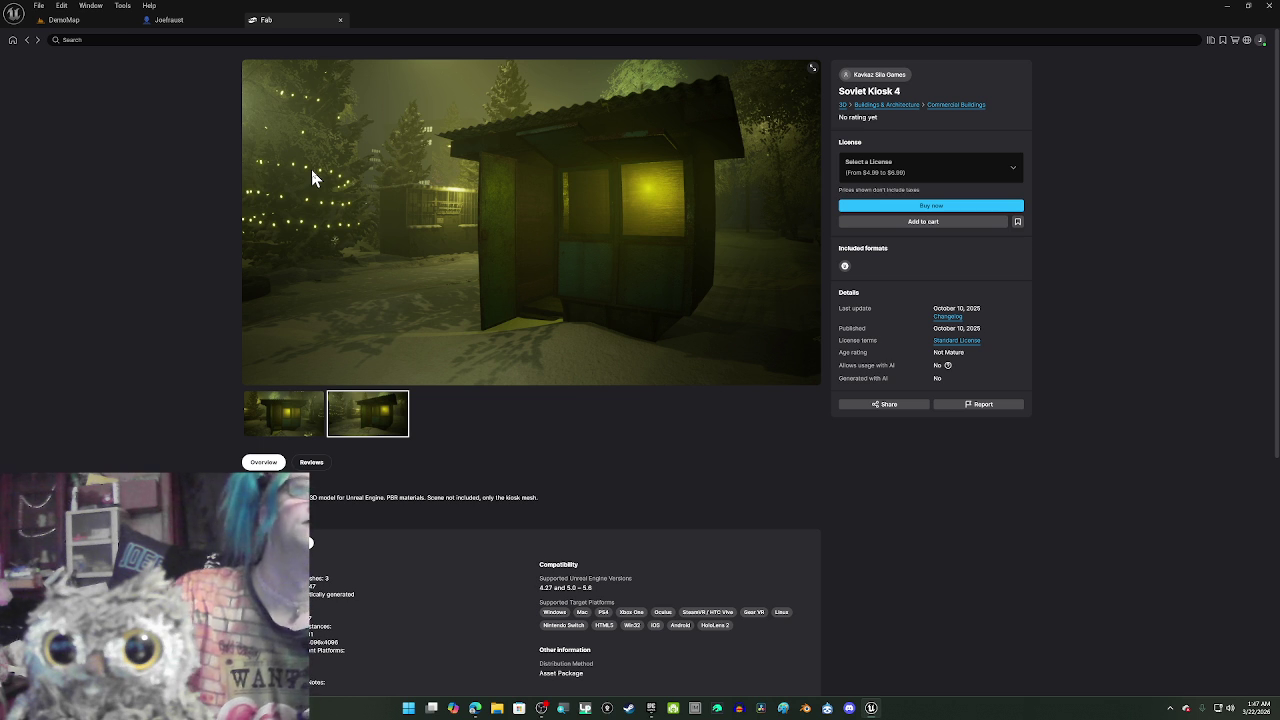
click(28, 42)
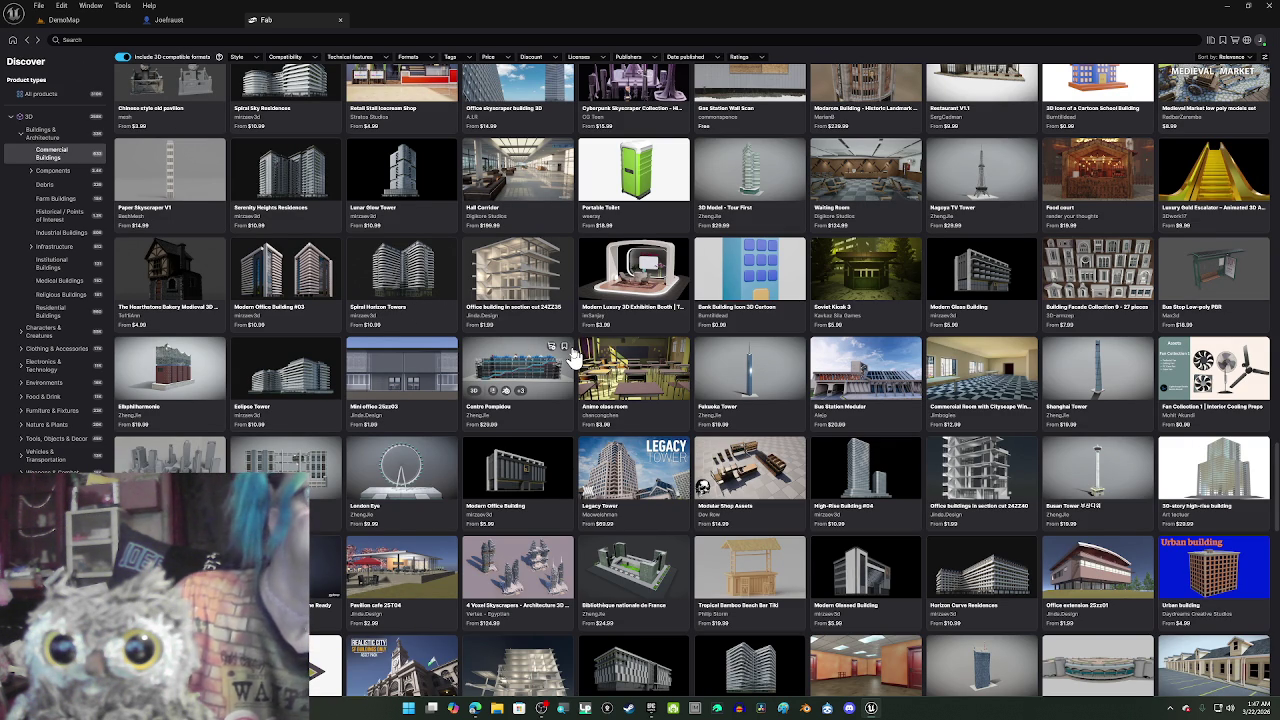
scroll(572, 358, down, 5)
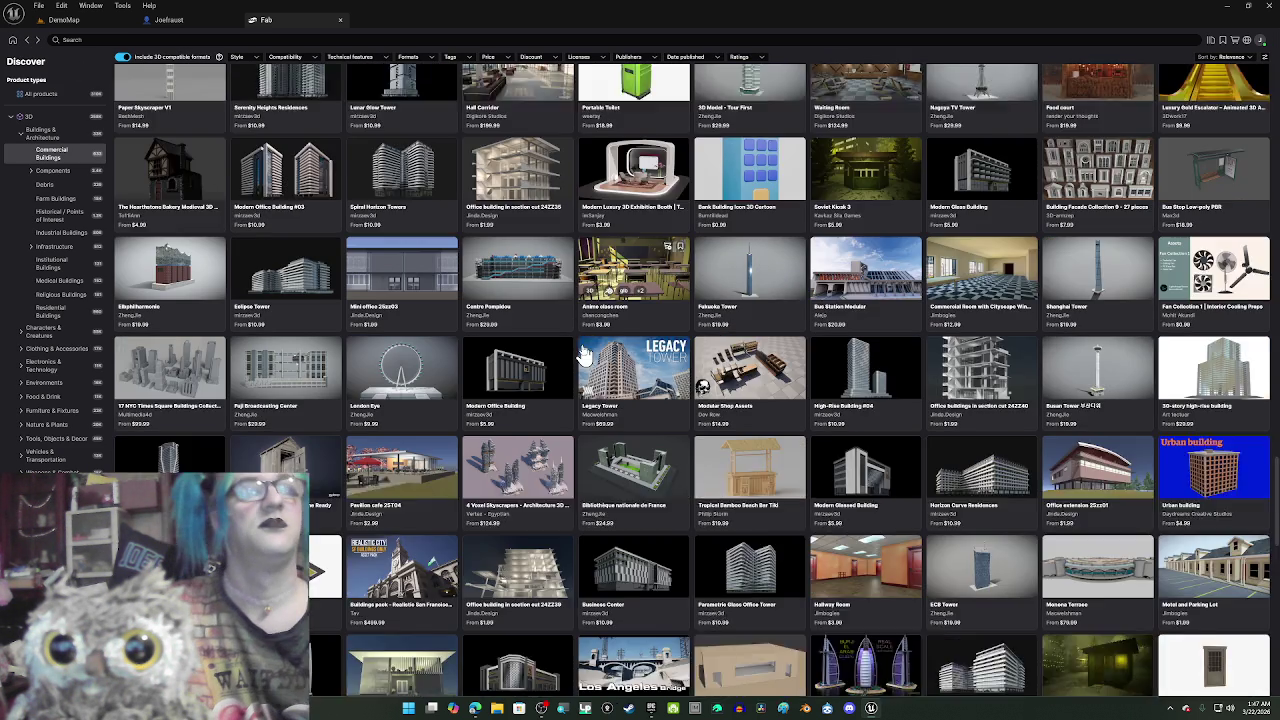
scroll(592, 347, down, 5)
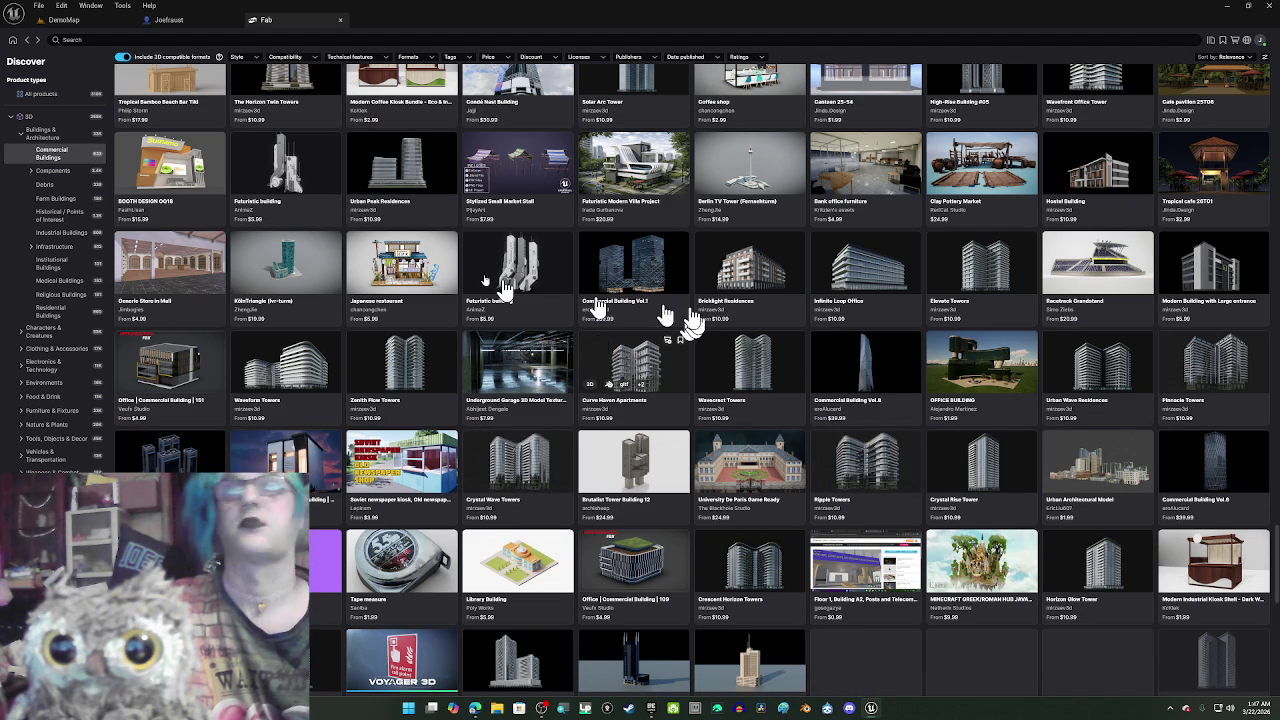
click(231, 40)
- Search Fab for 'tent', then replace the query with 'militar' and search again
text(tent)
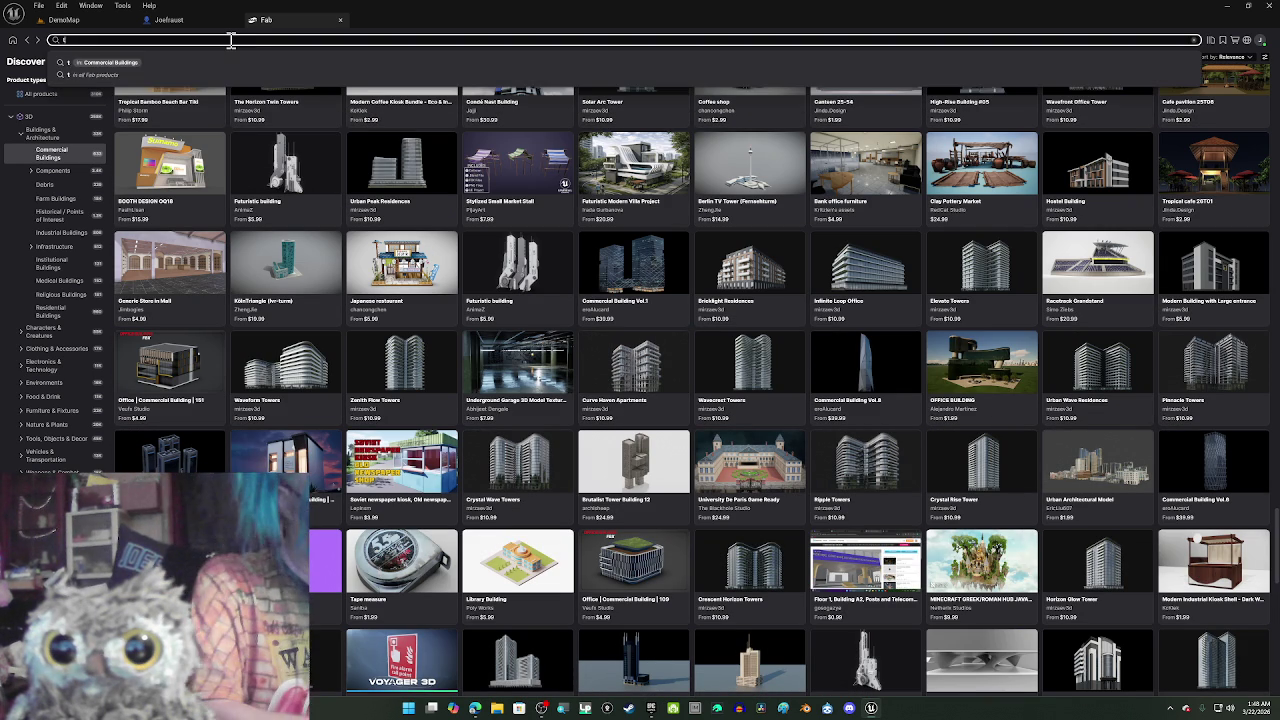
key(Return)
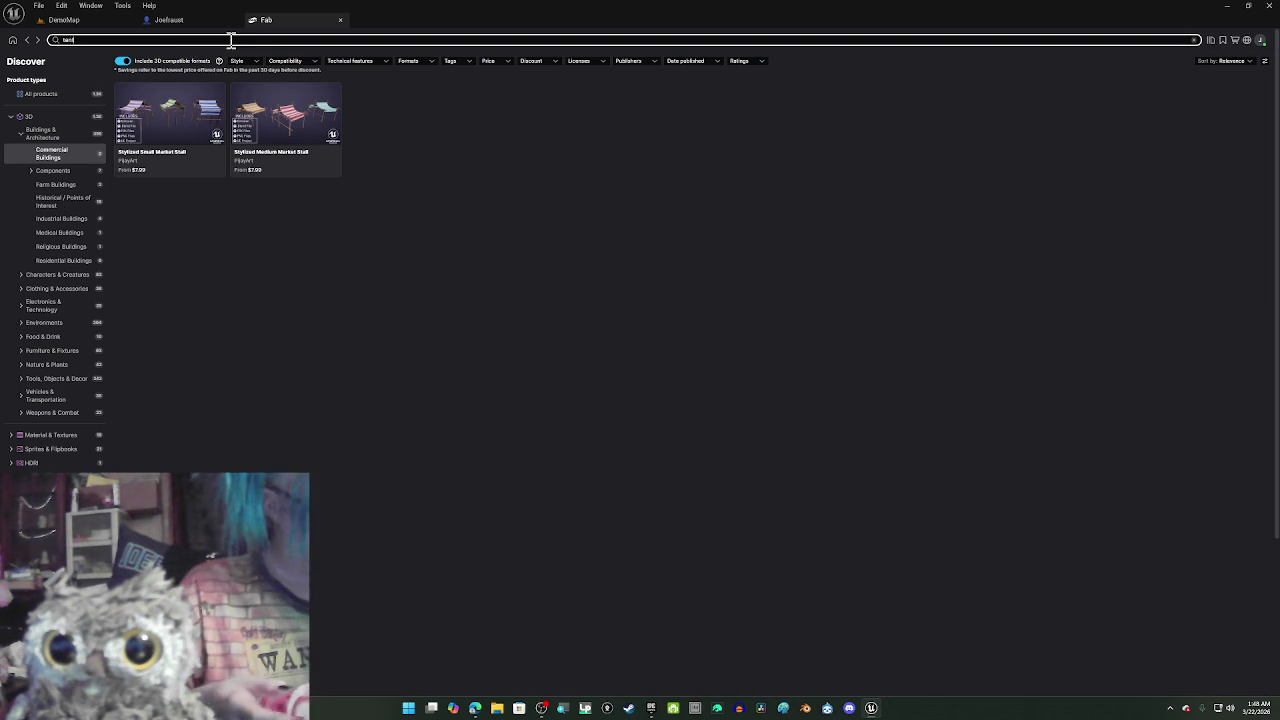
double_click(231, 40)
text(mili)
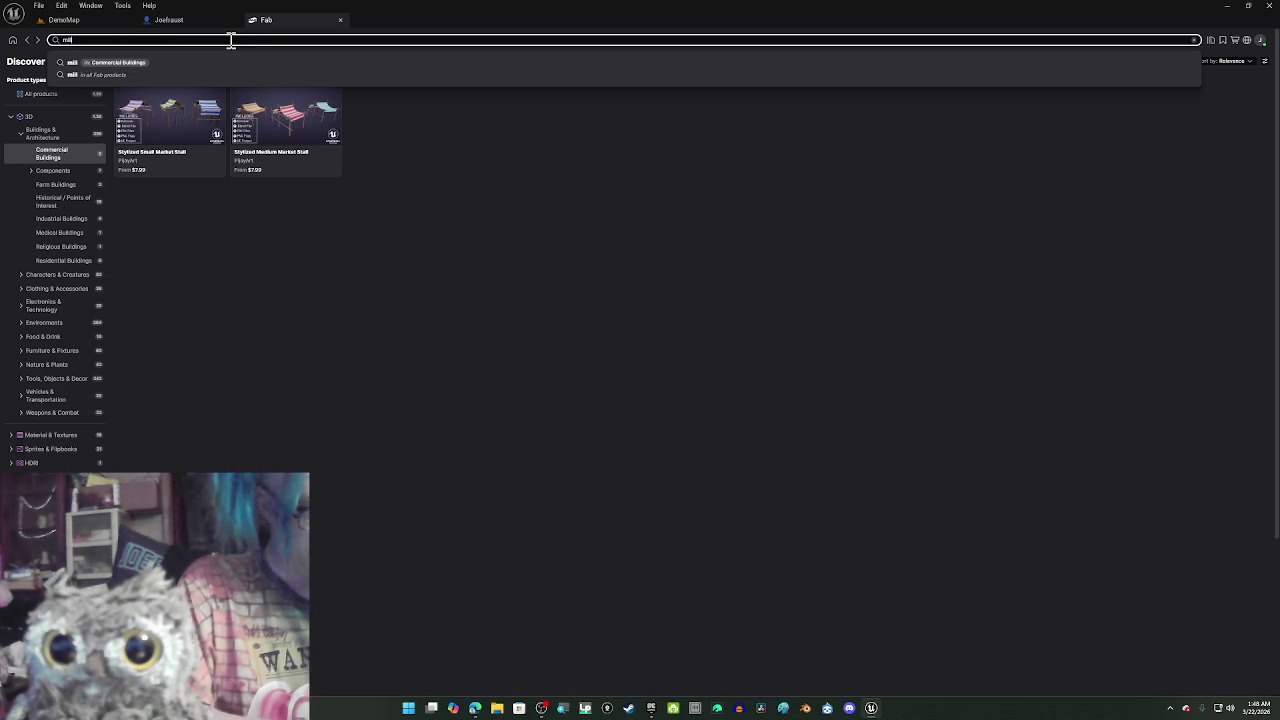
text(tary)
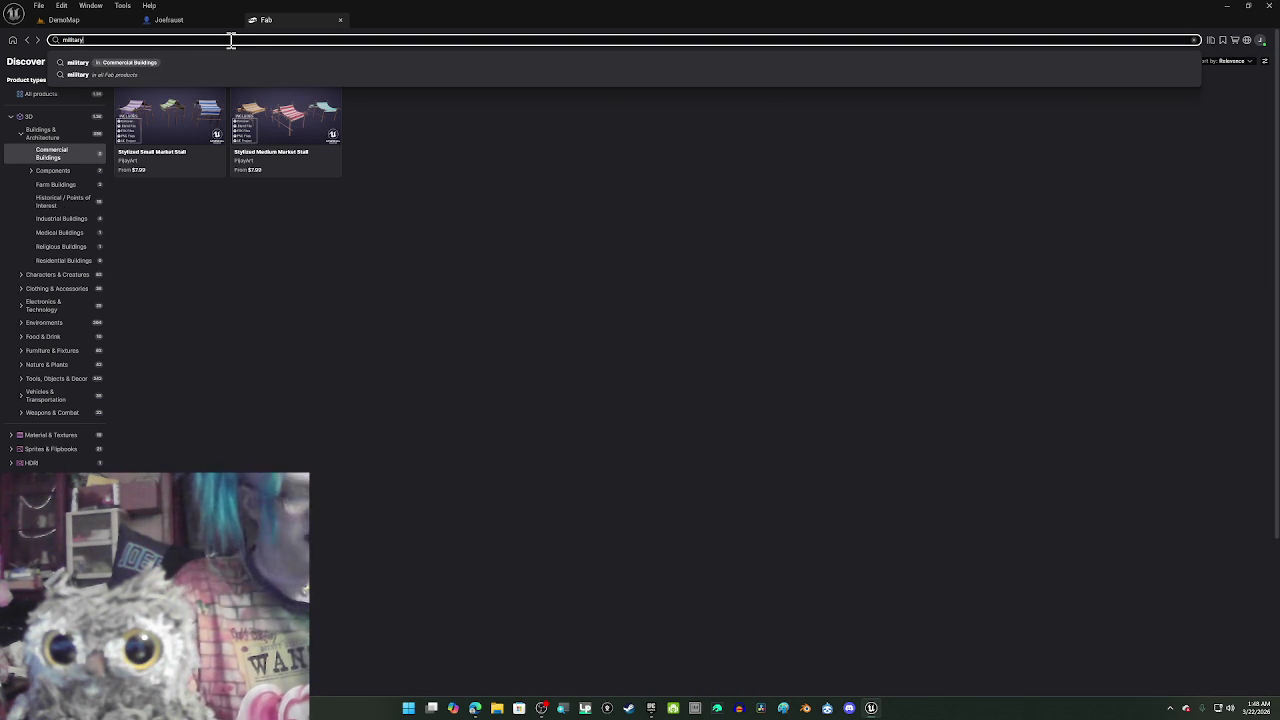
key(Return)
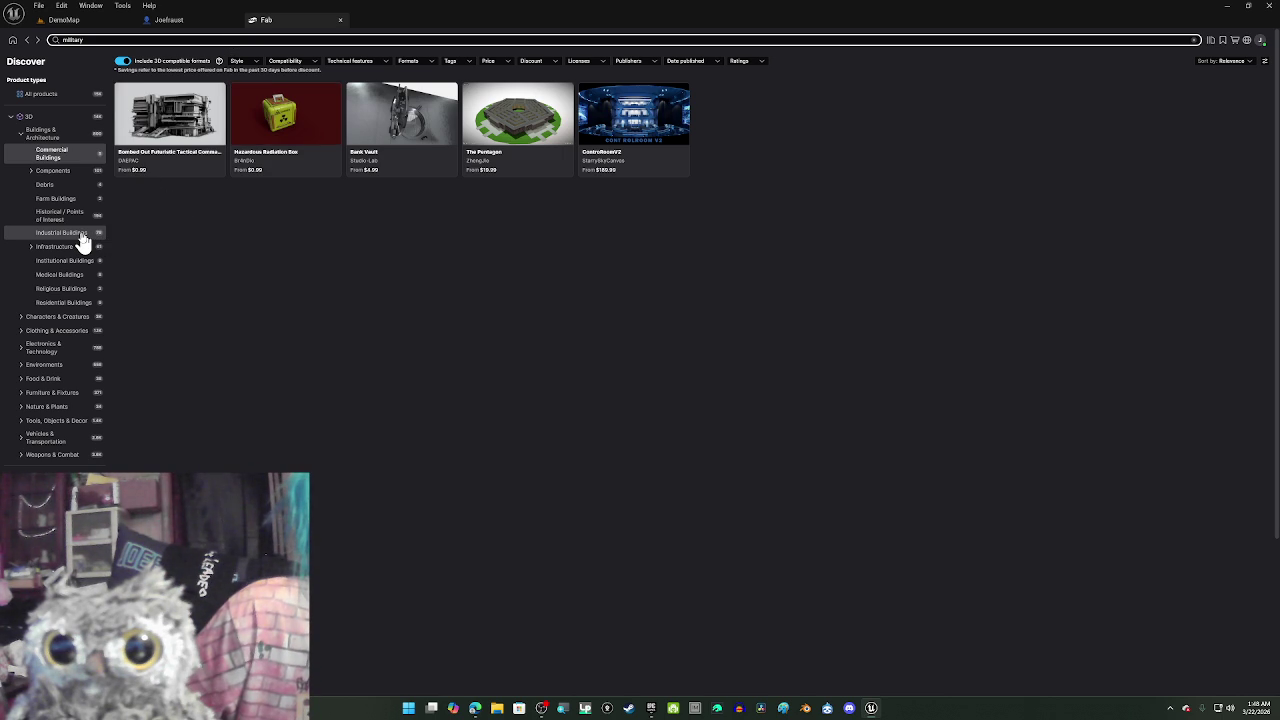
- Try the Medical and Institutional Buildings filters, show all 3D results, and open Military Supplies - VOL.1 - Tents
click(86, 279)
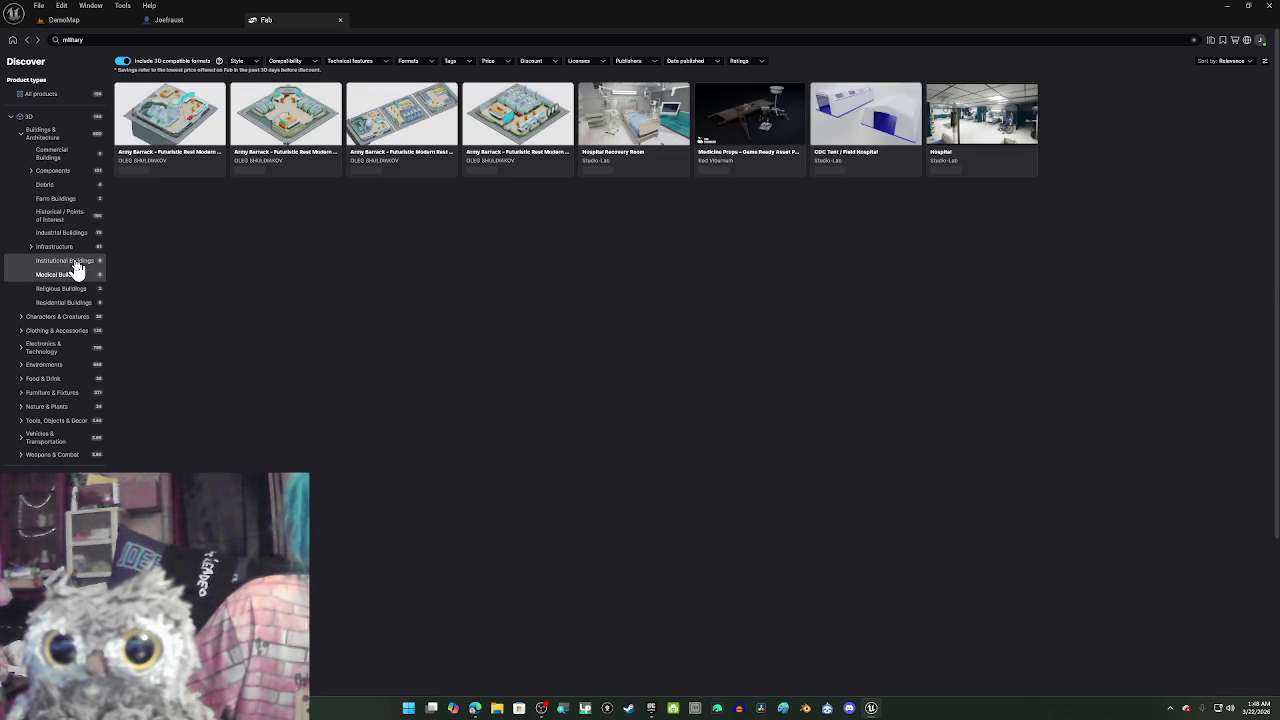
click(77, 262)
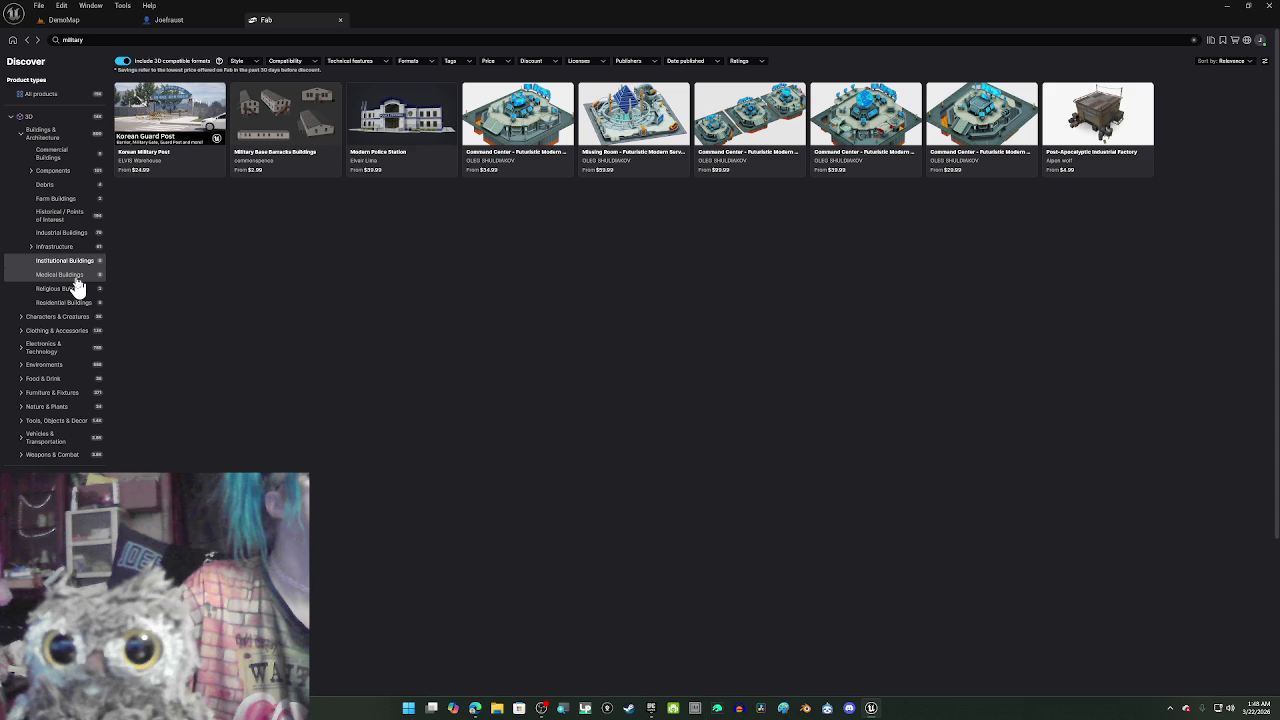
click(70, 118)
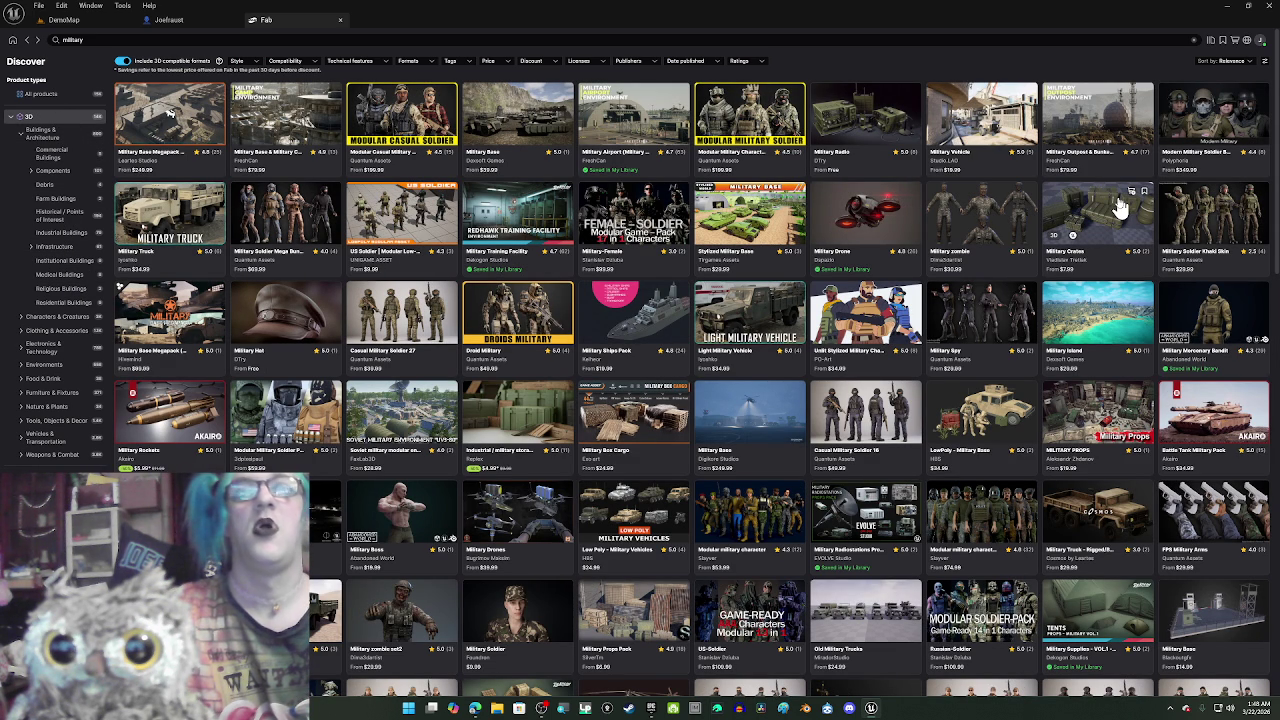
click(1113, 613)
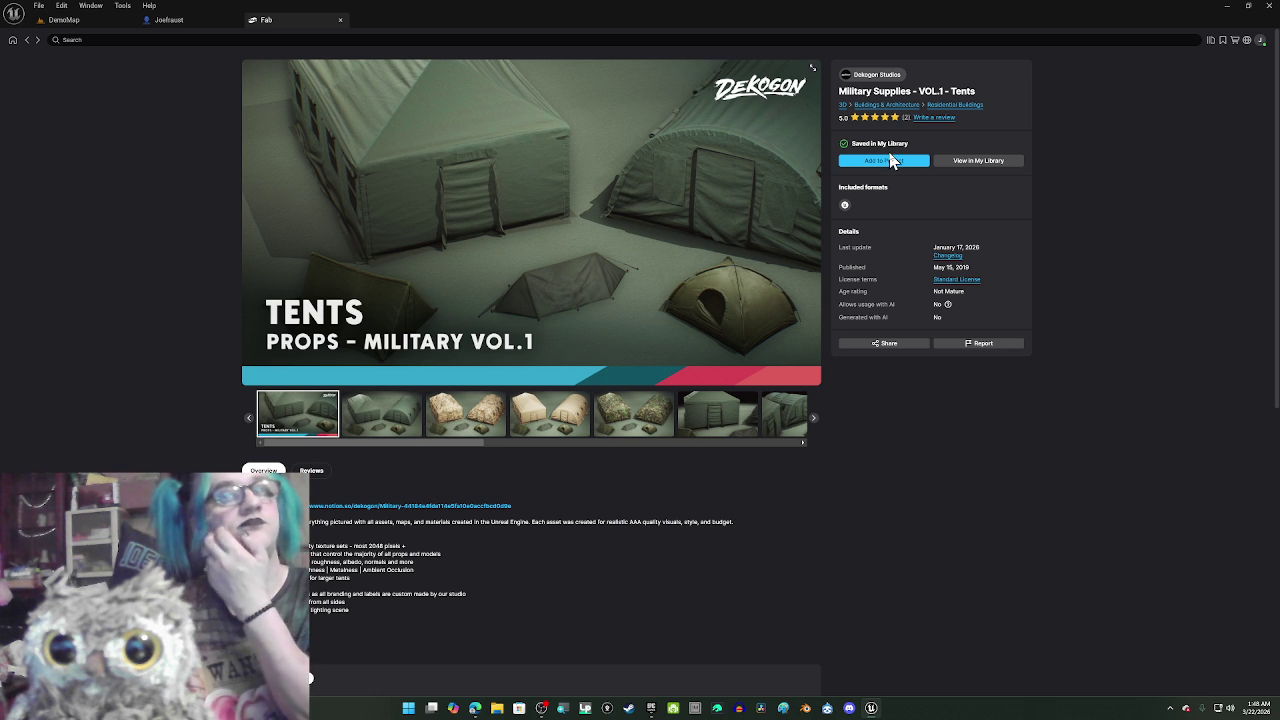
- Browse the Tents gallery images, from the house-style tent to the model lineup, then return to results
click(778, 418)
click(776, 416)
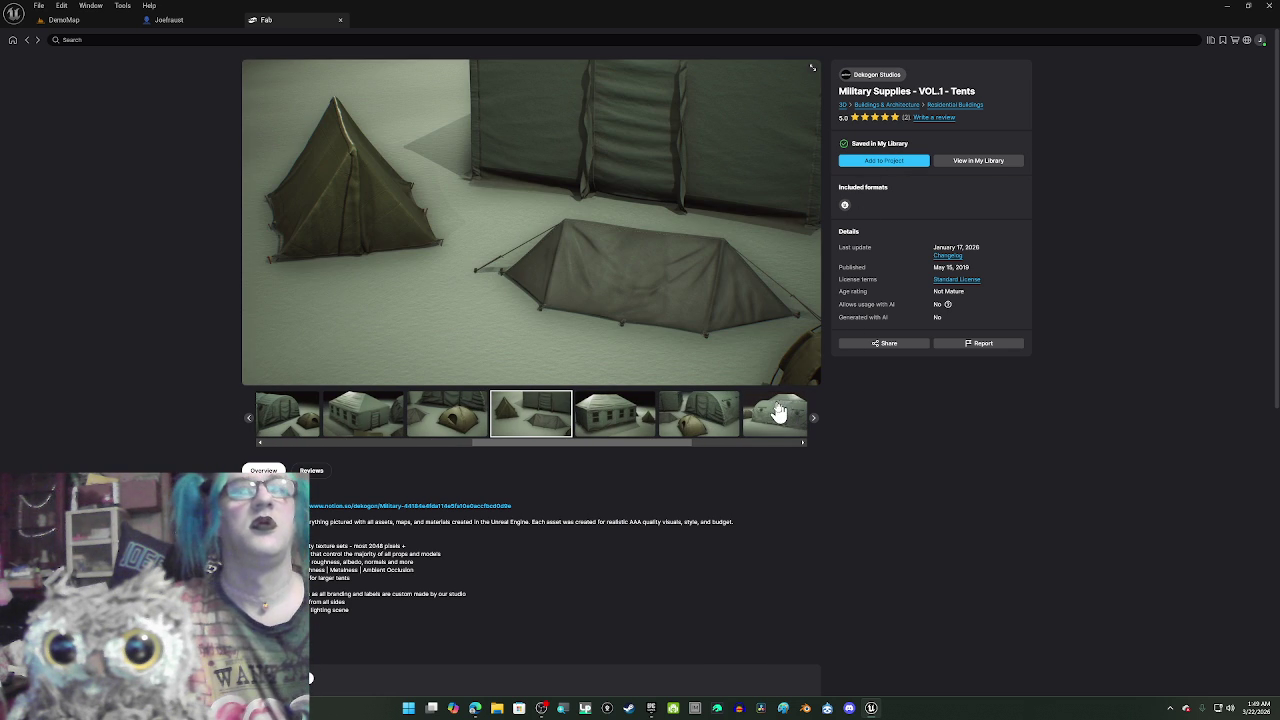
click(612, 425)
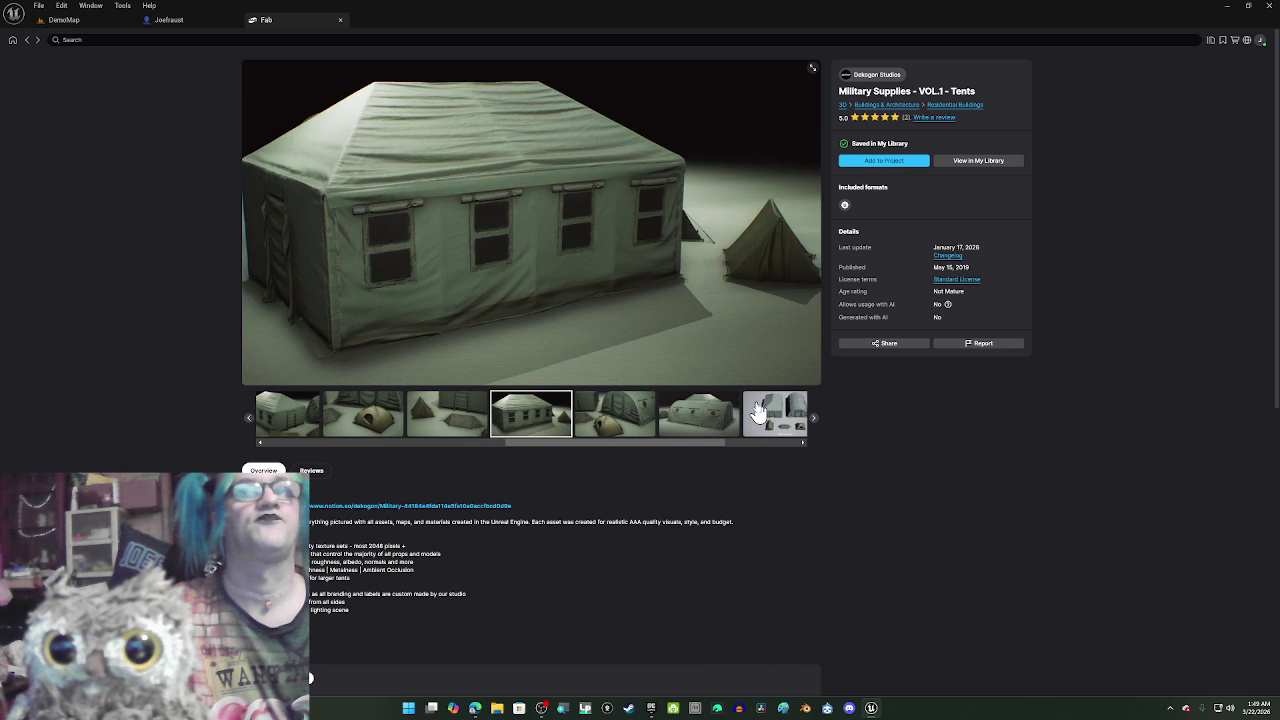
click(765, 414)
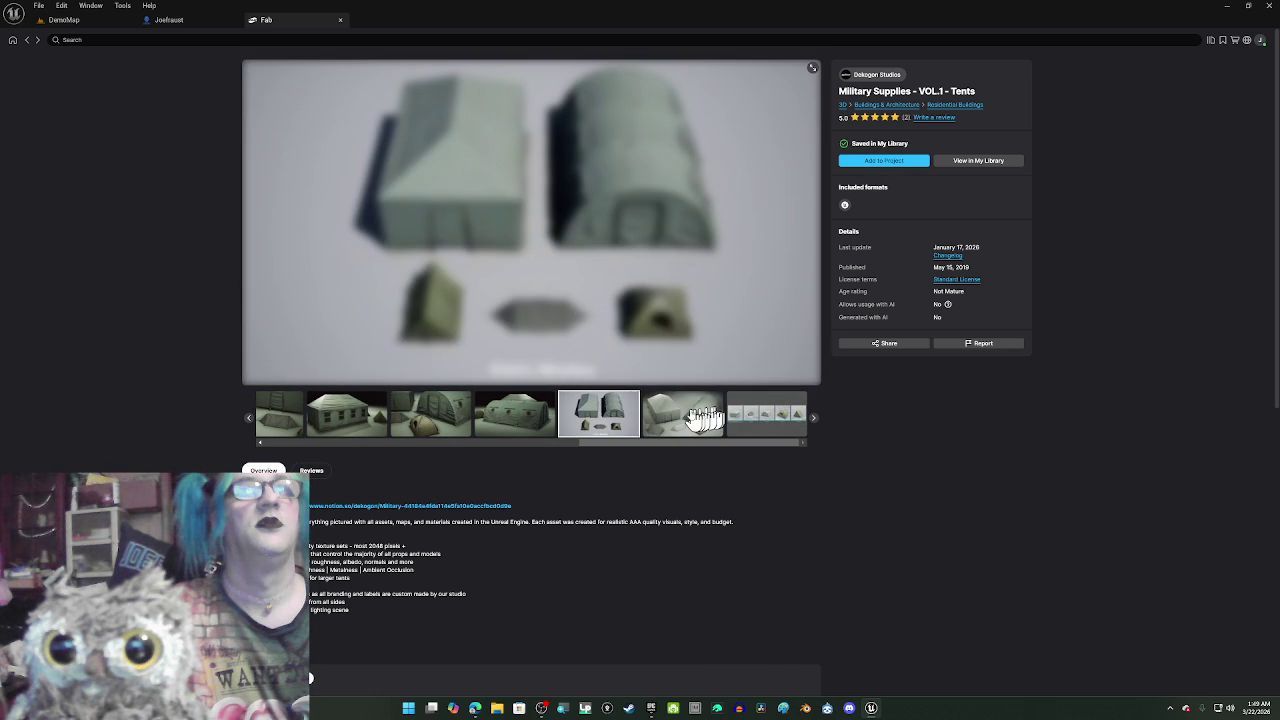
click(690, 420)
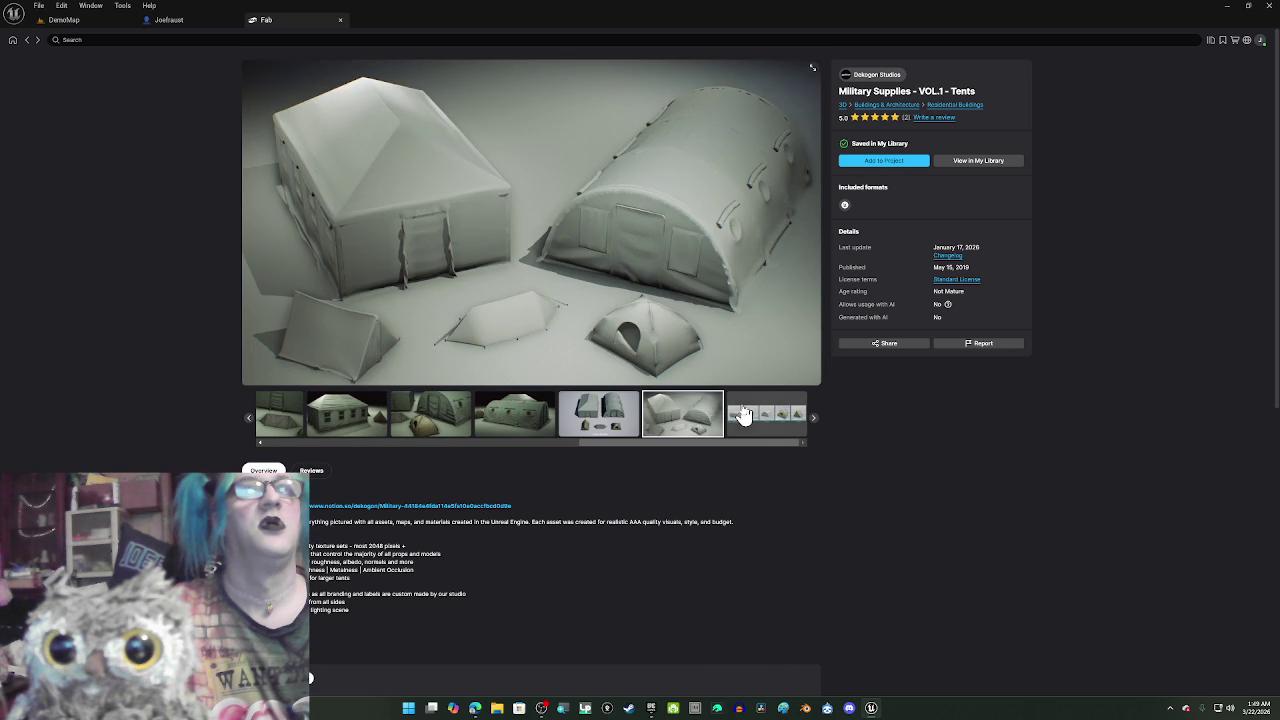
click(785, 413)
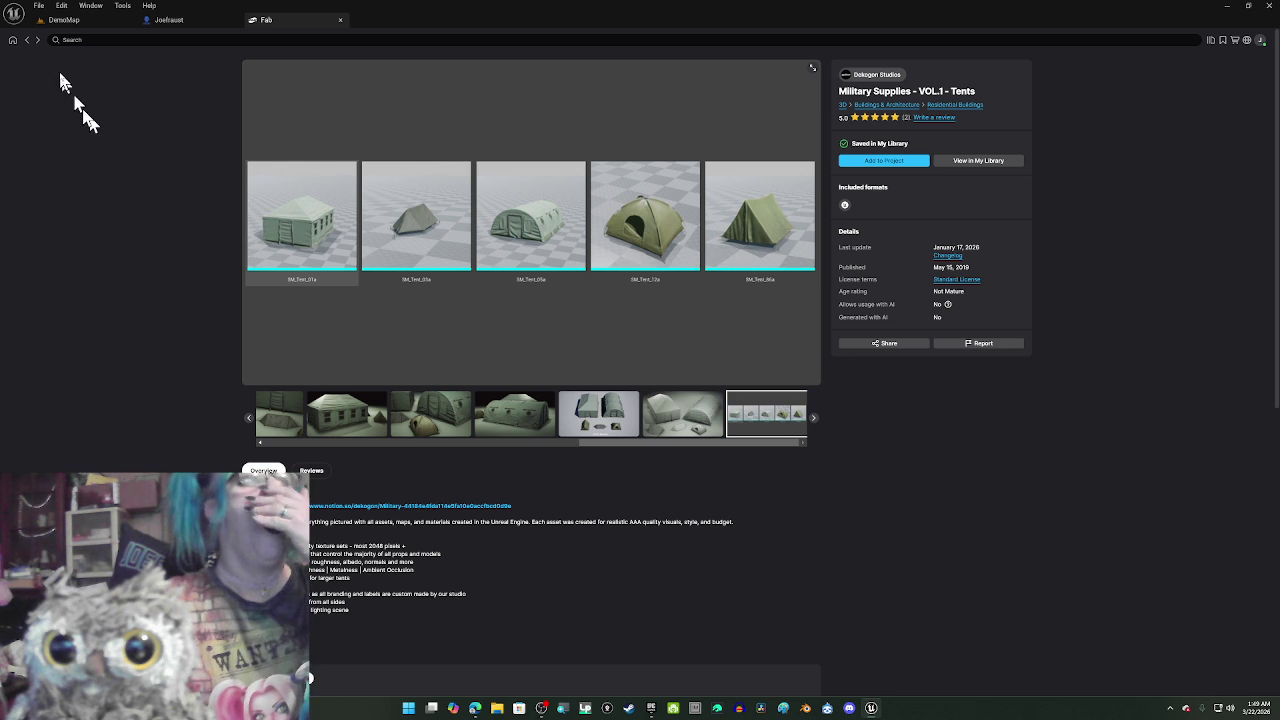
click(26, 40)
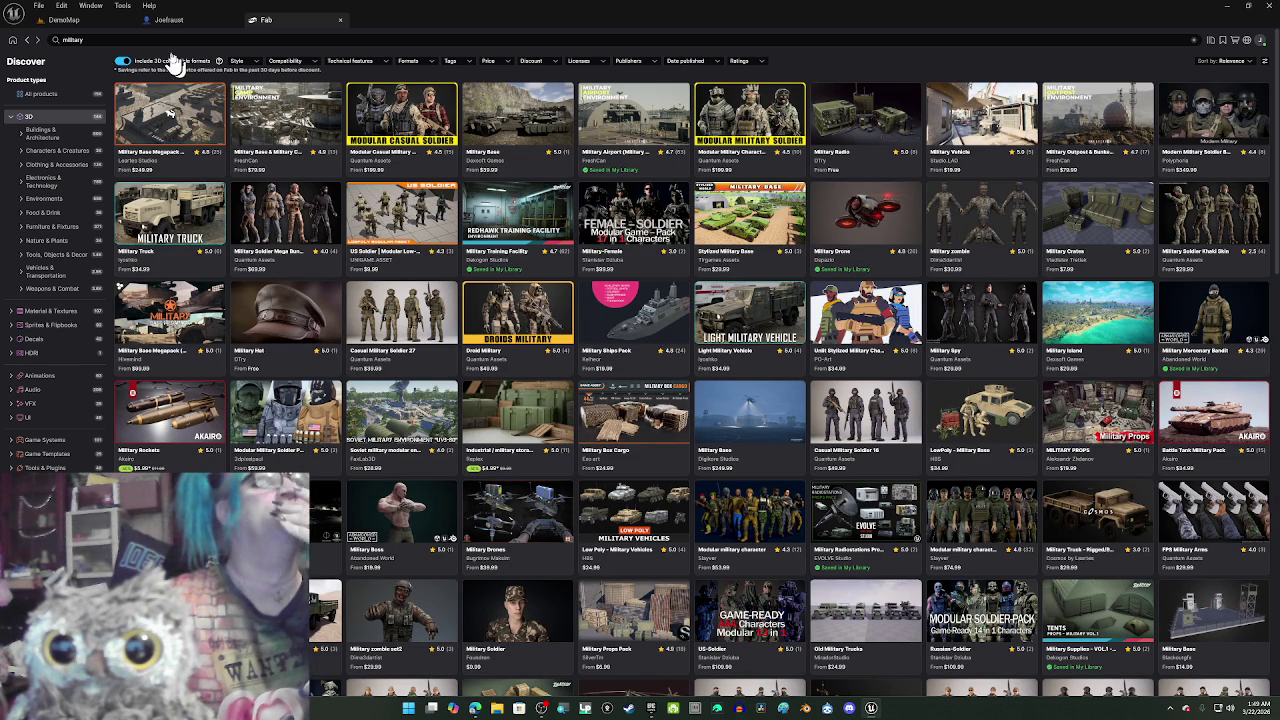
key(ctrl+f)
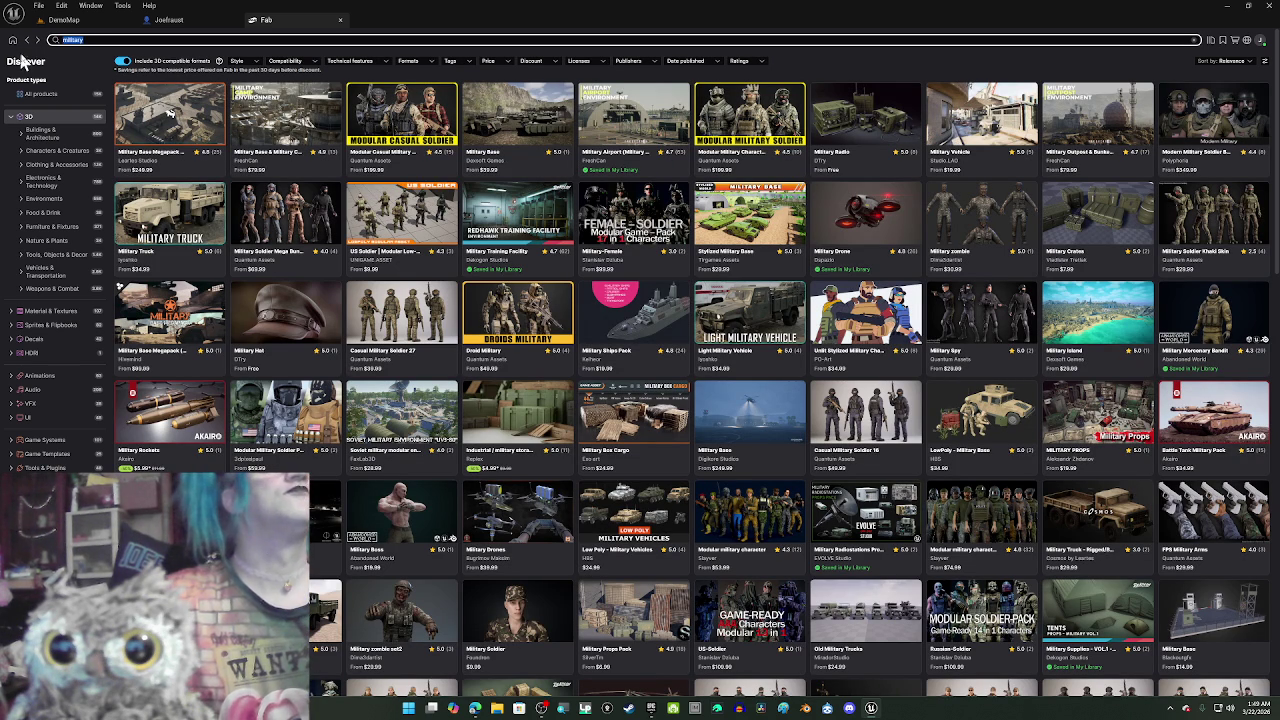
text(de)
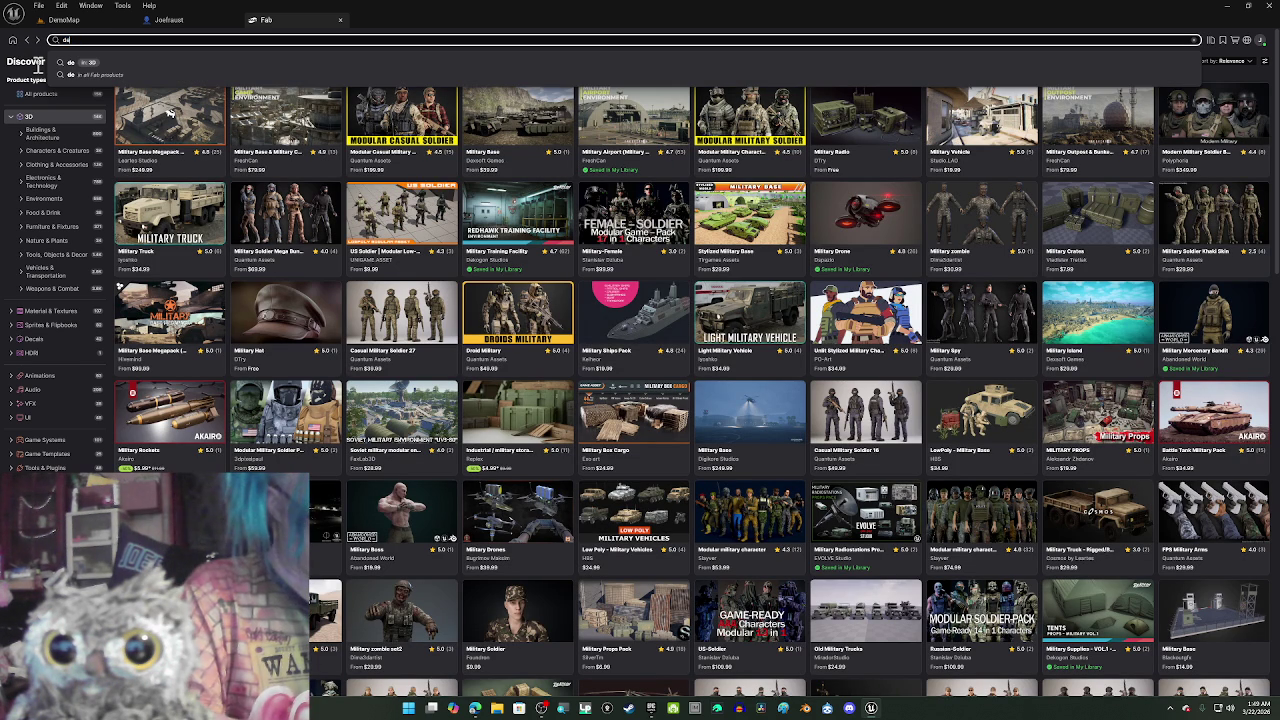
text(kog)
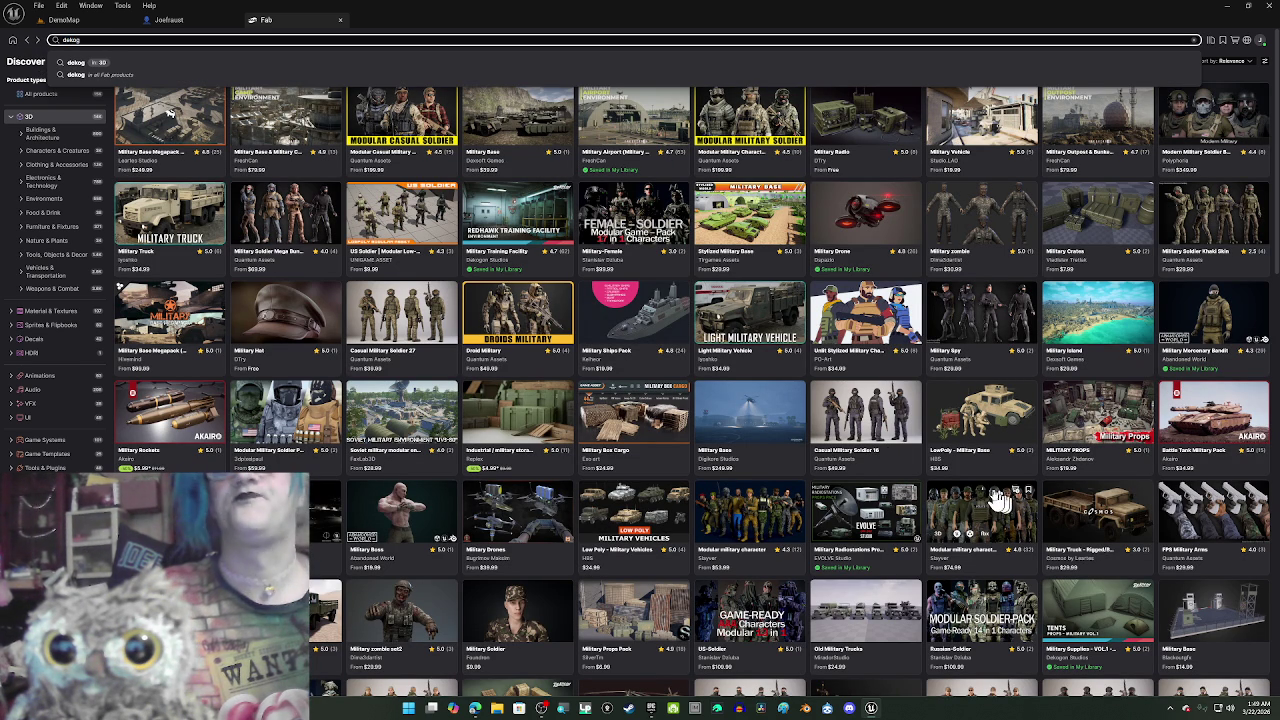
click(1108, 428)
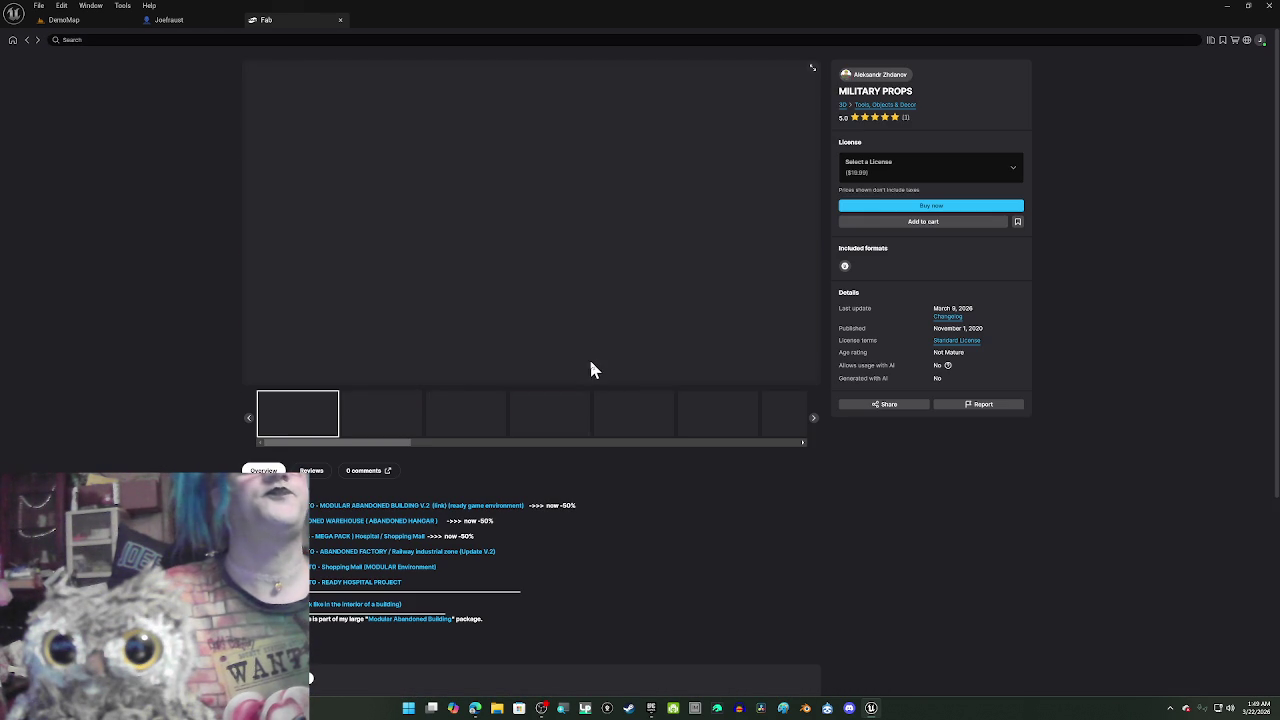
click(401, 416)
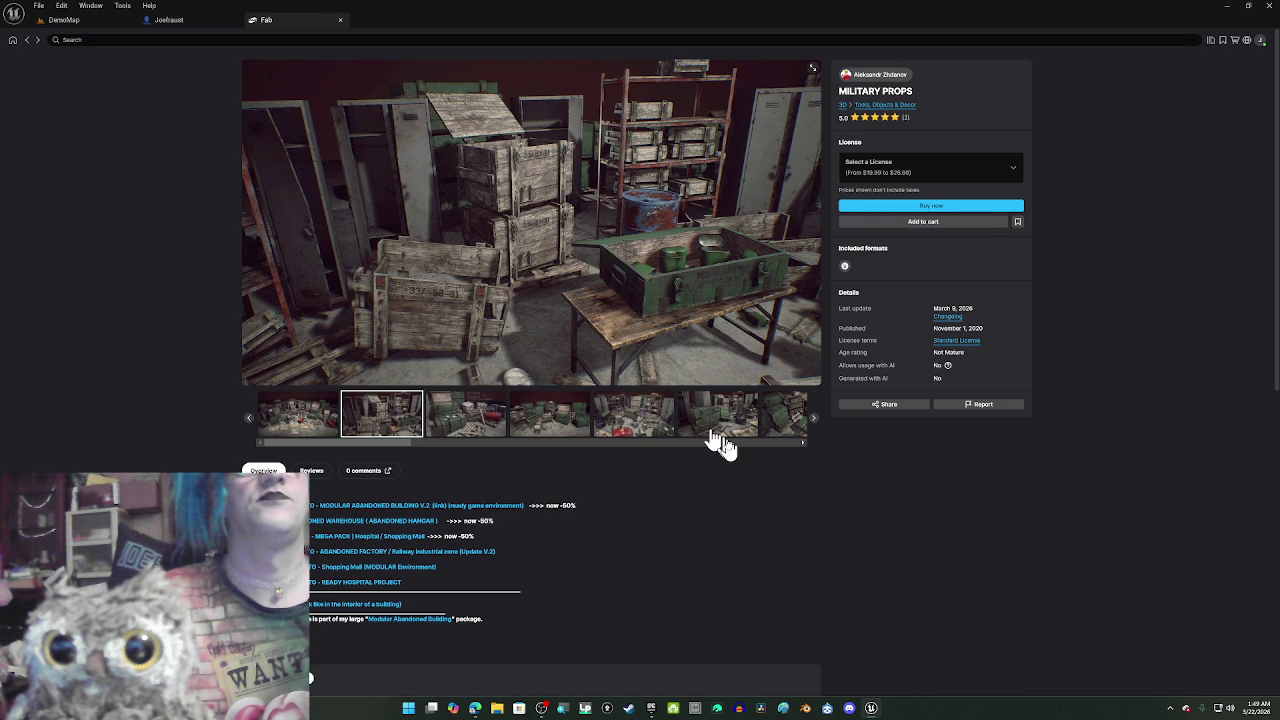
key(ctrl+a)
scroll(707, 446, right, 5)
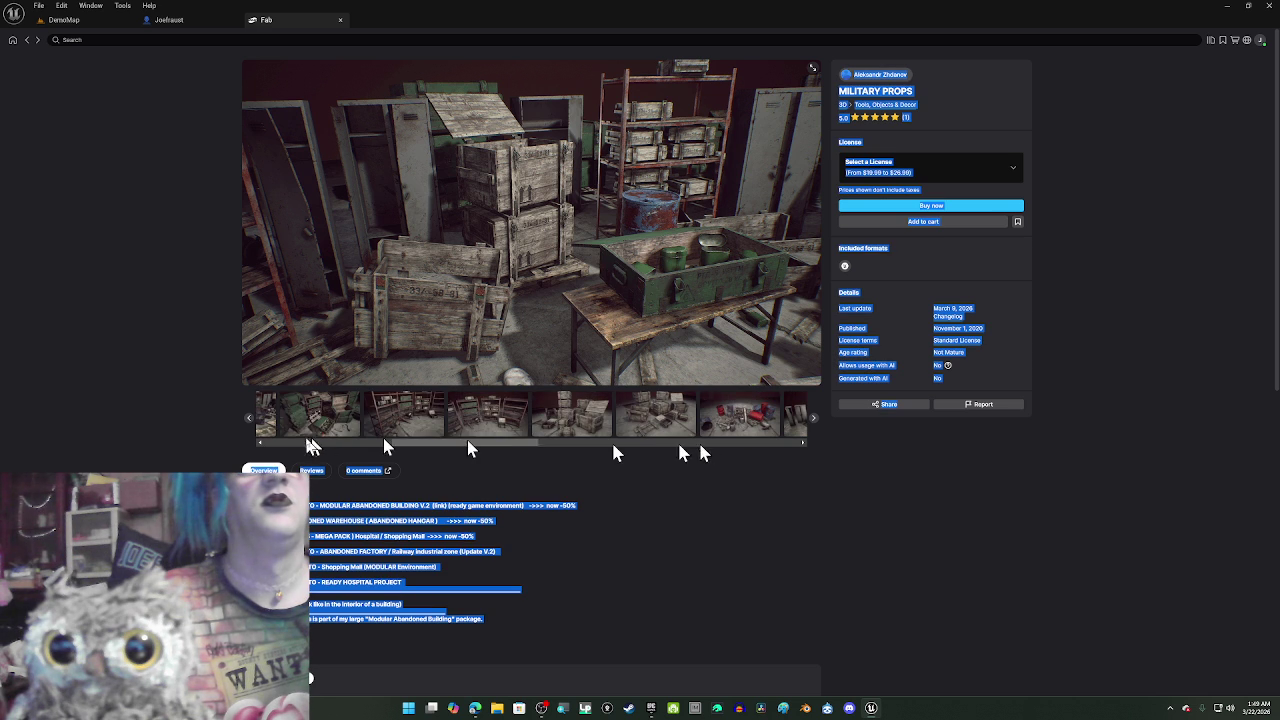
drag(432, 448, 658, 466)
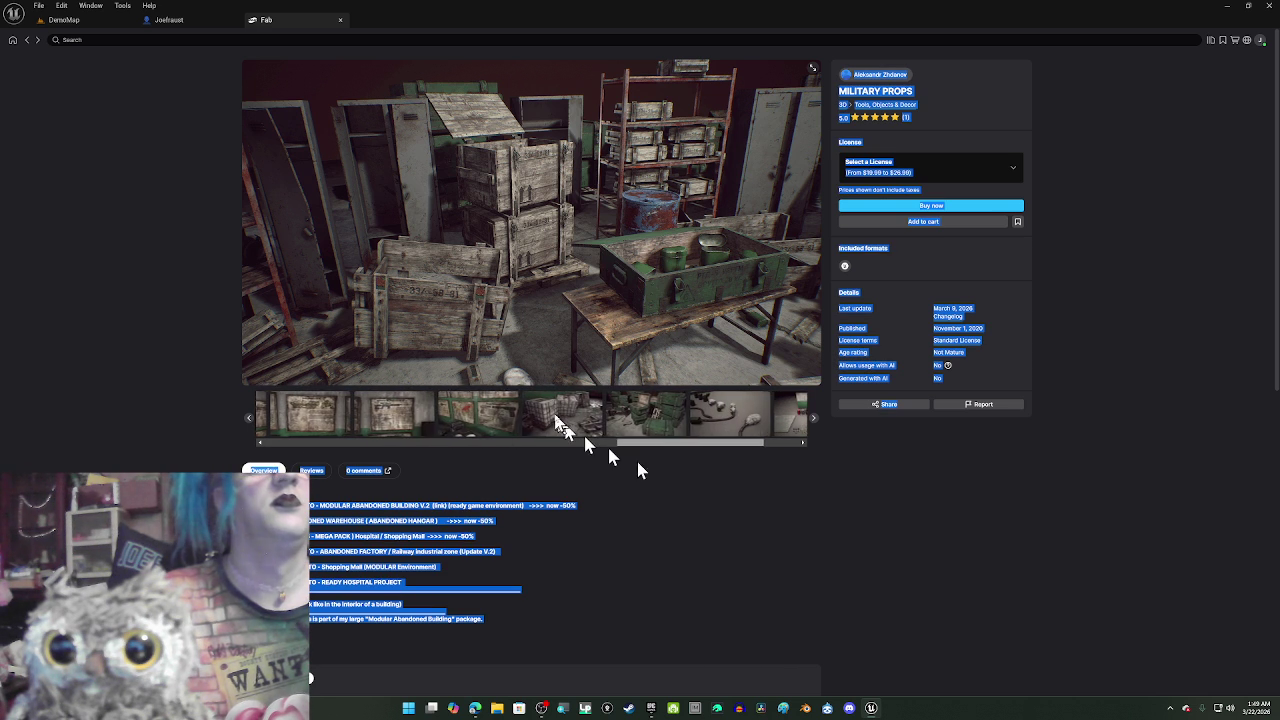
click(405, 421)
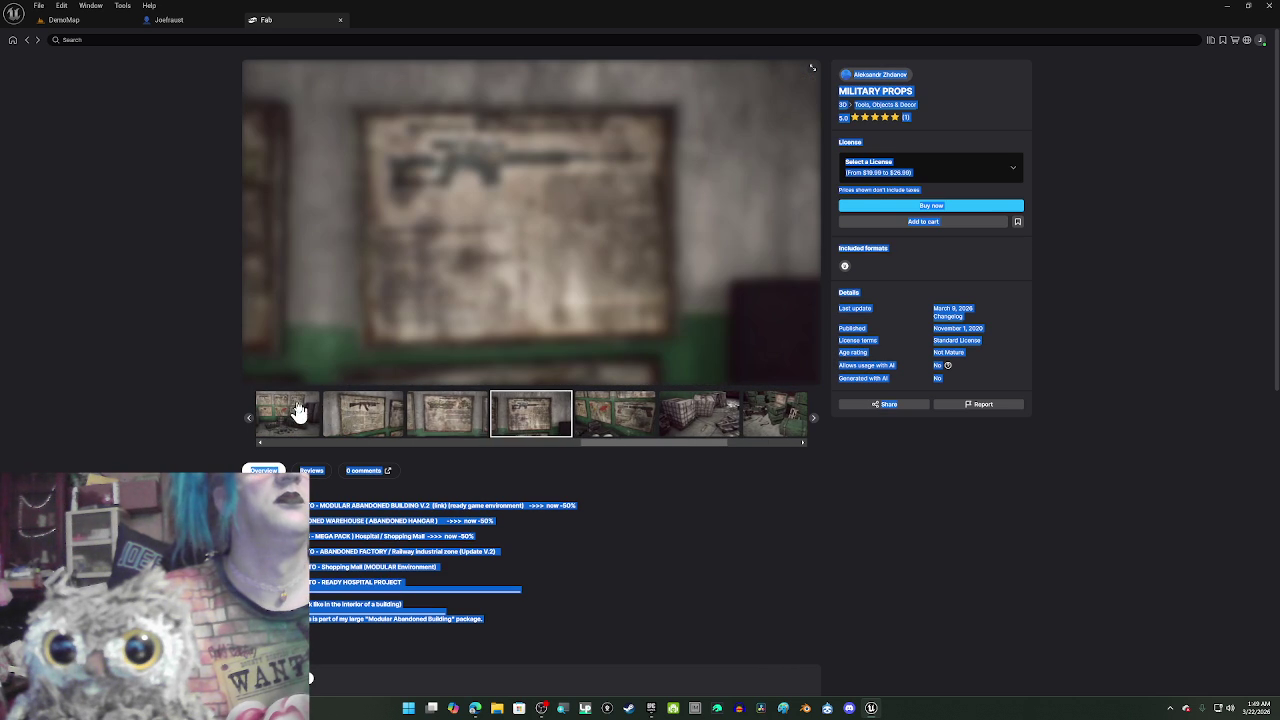
drag(606, 443, 523, 457)
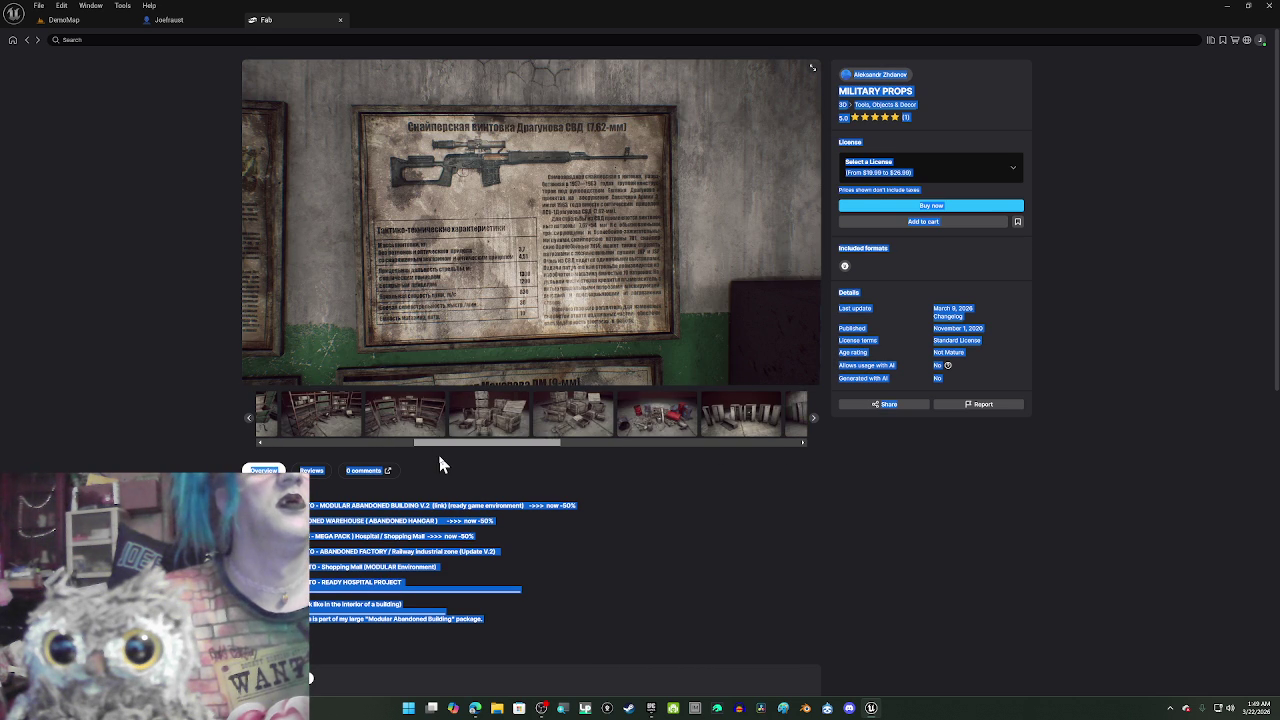
click(706, 428)
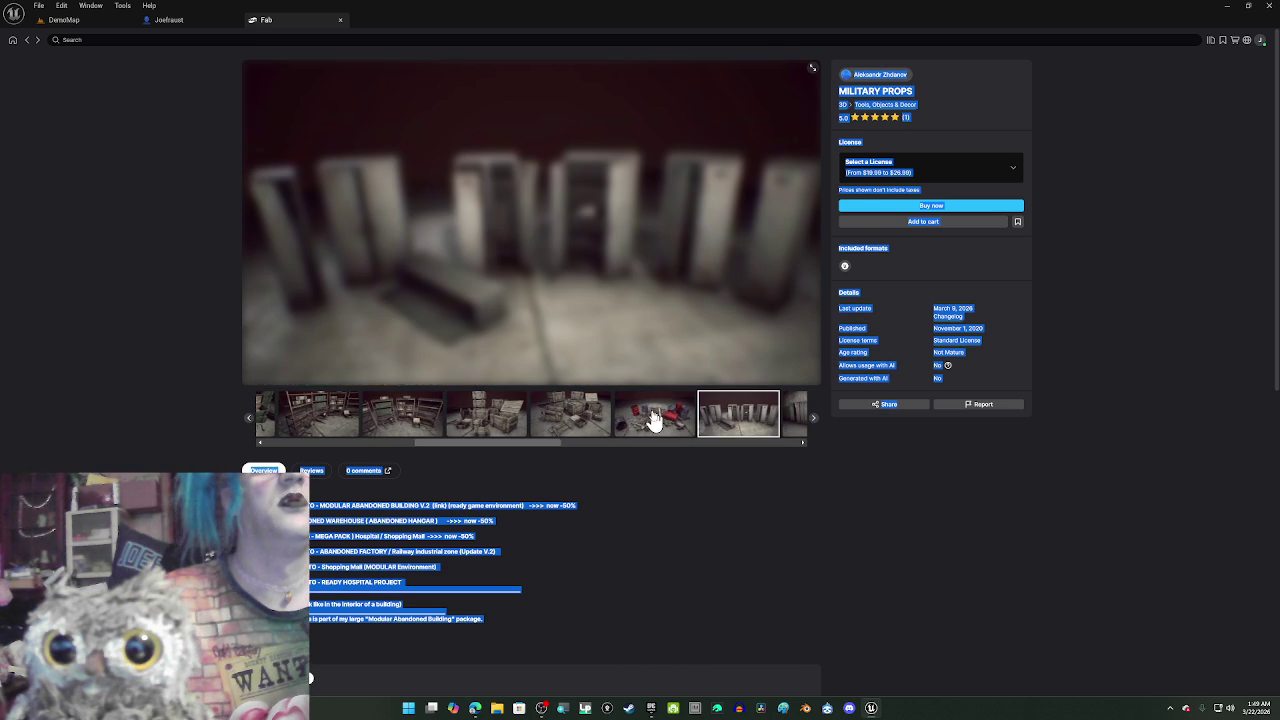
click(464, 413)
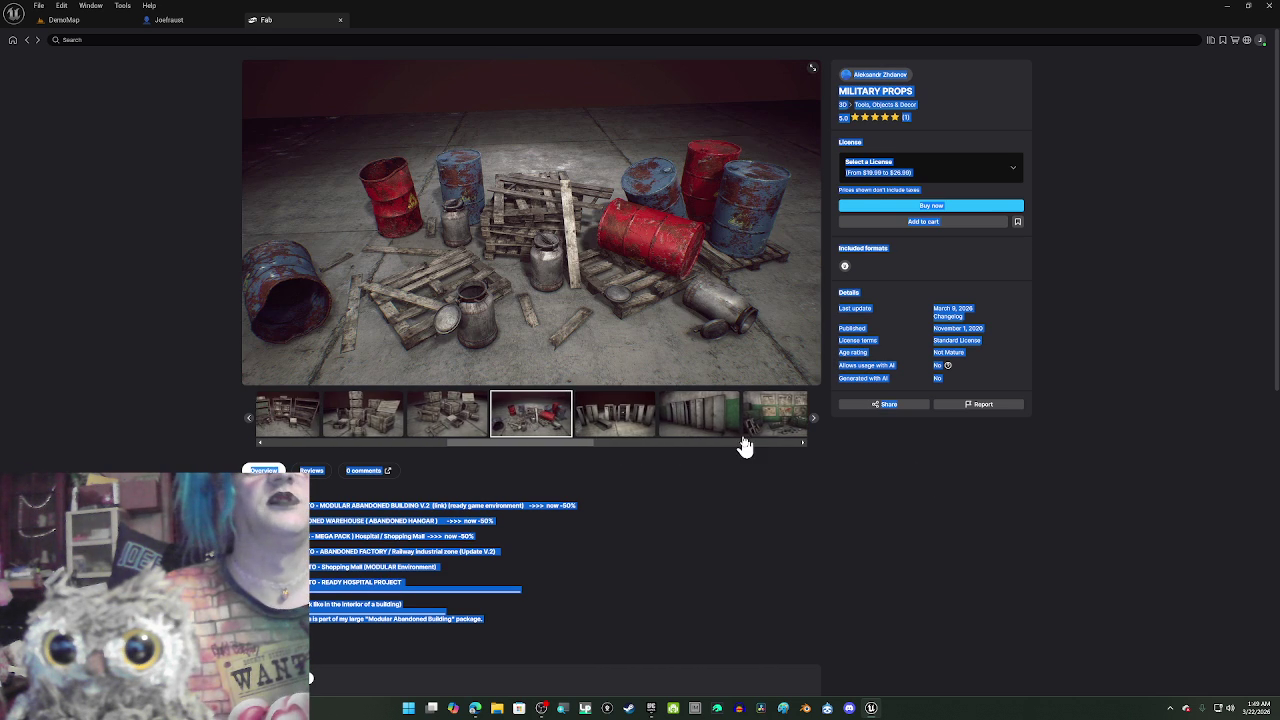
click(744, 441)
click(743, 442)
click(700, 425)
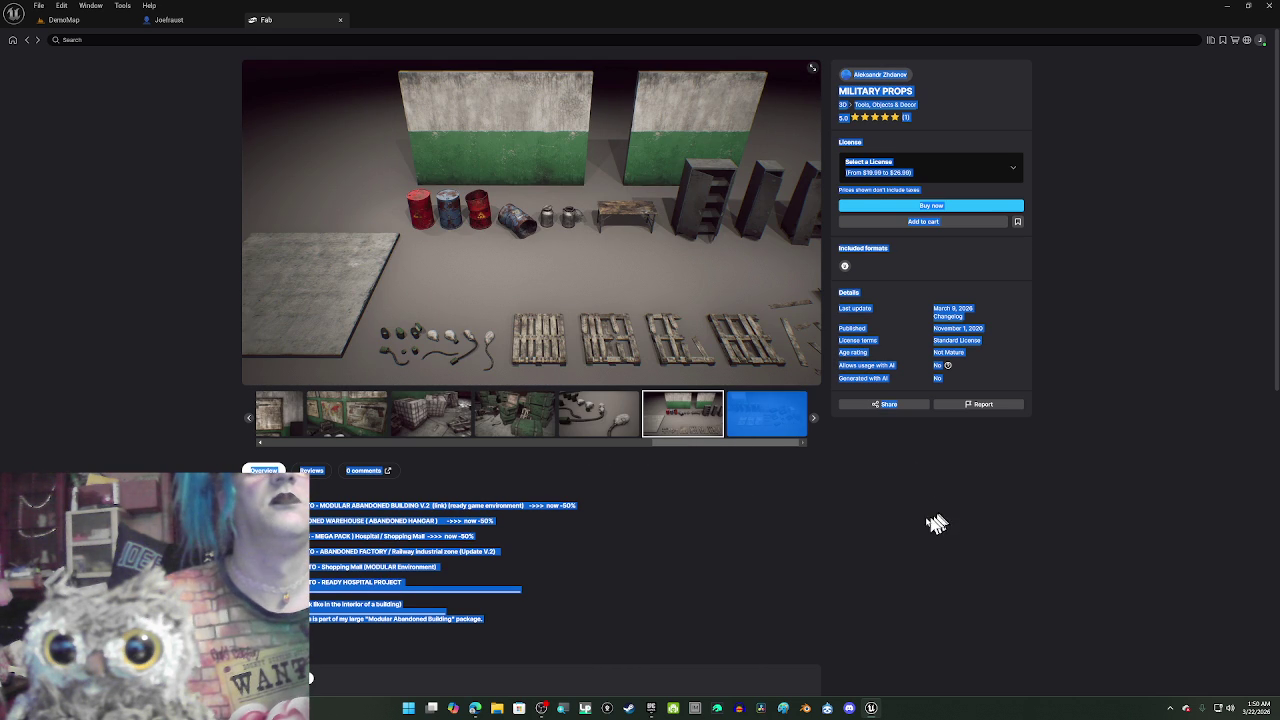
click(531, 509)
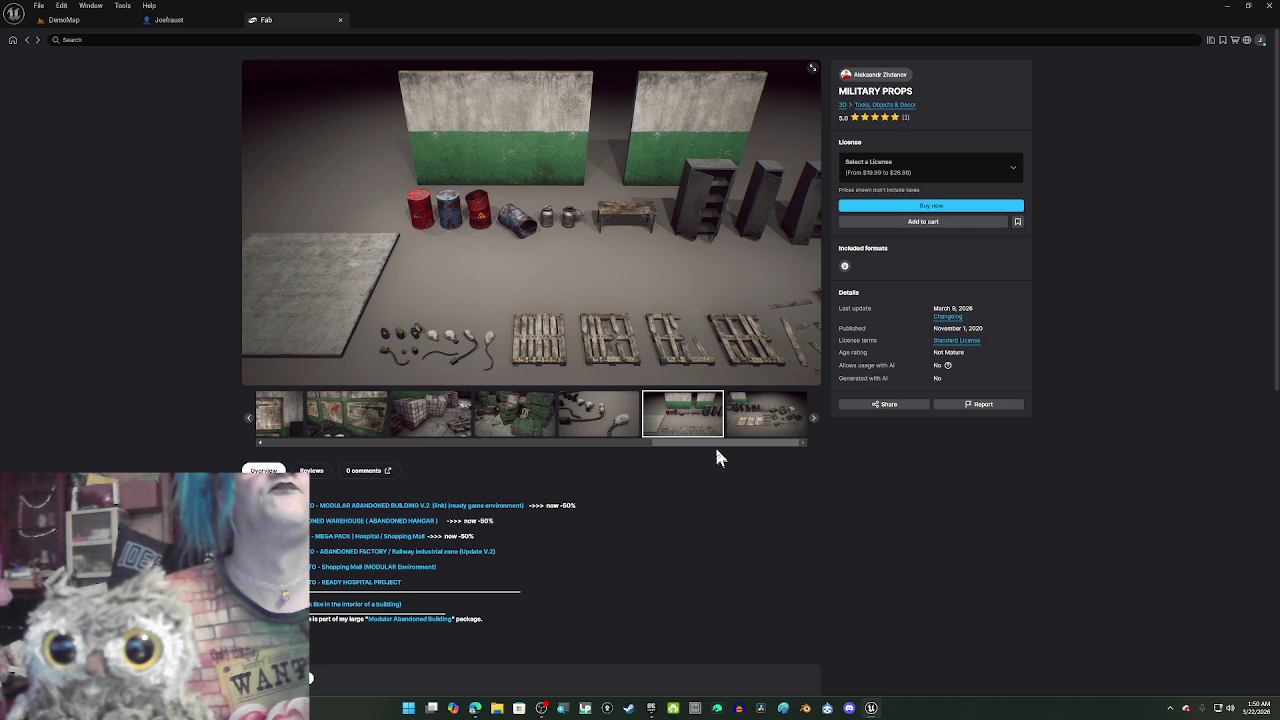
drag(719, 444, 280, 452)
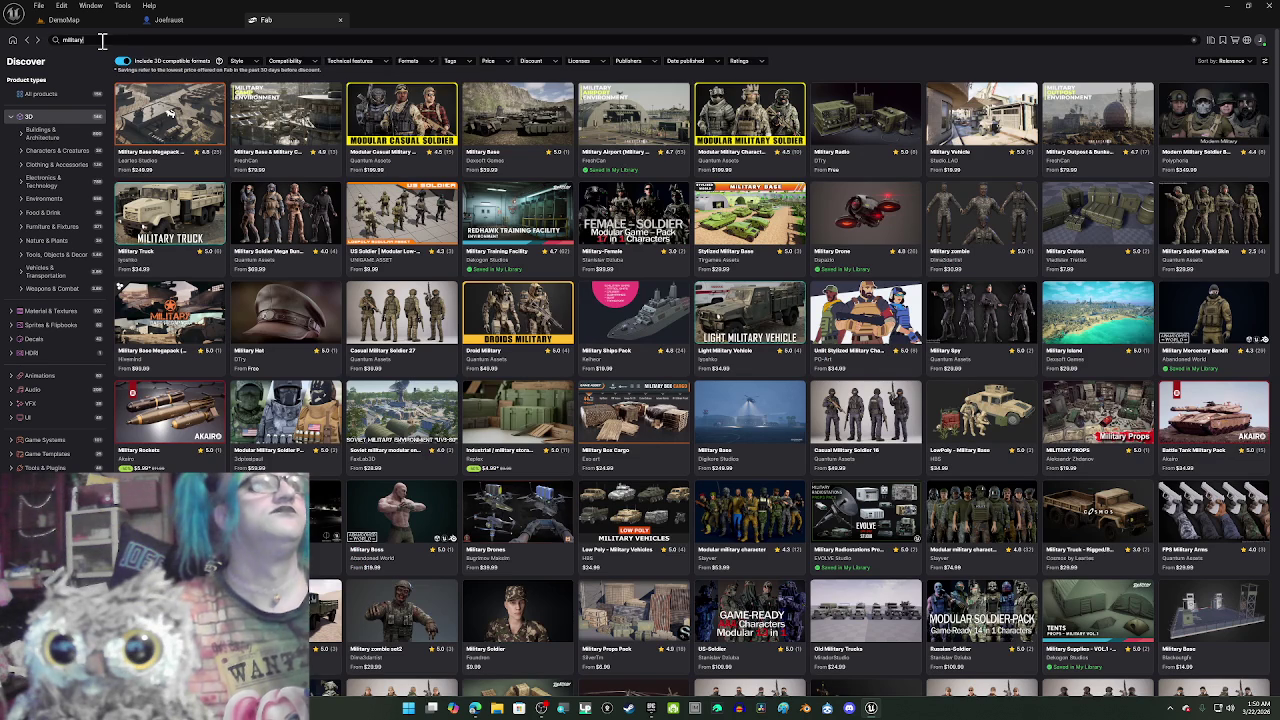
- Go back to the military results and search Fab for 'camp'
click(102, 40)
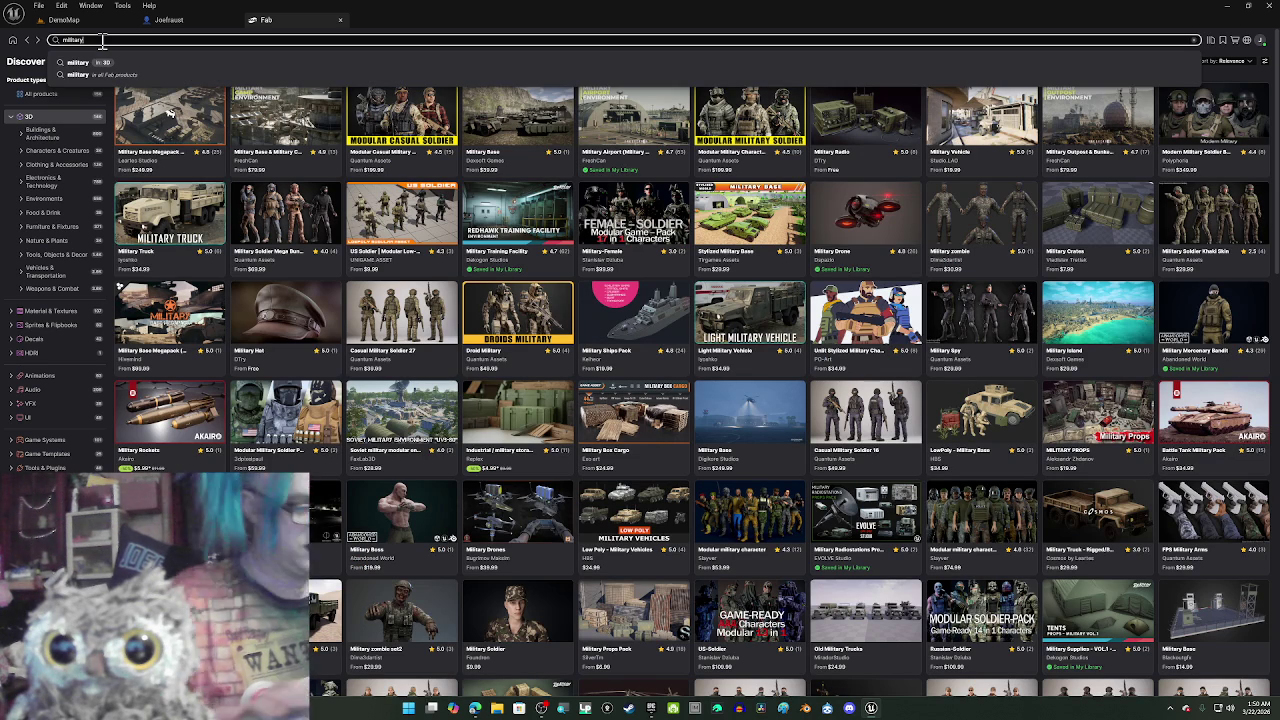
text(camp)
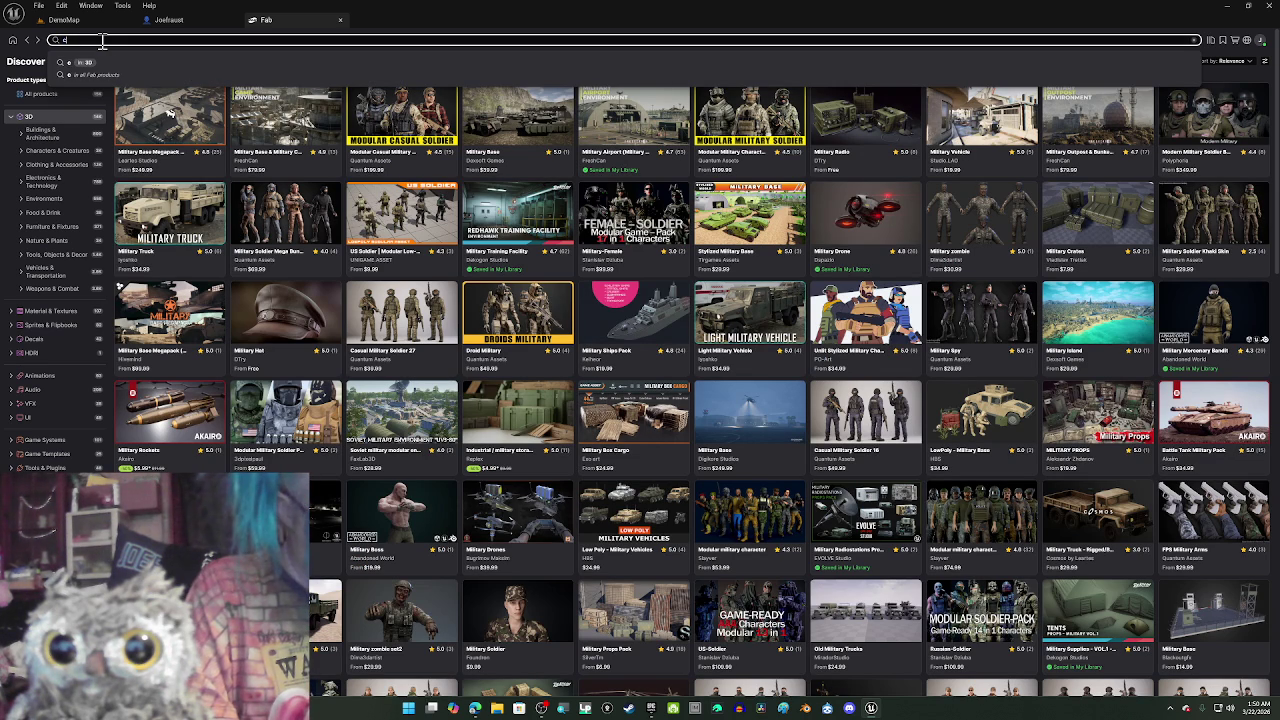
key(Return)
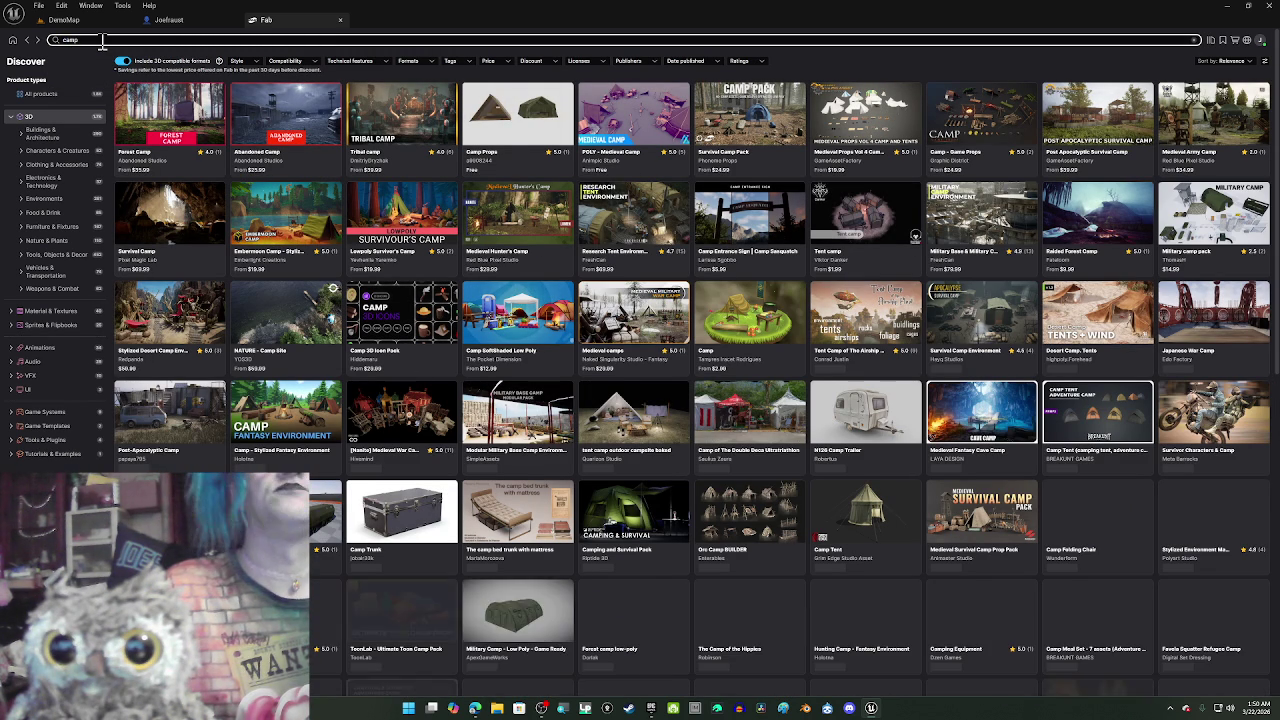
- Search the owned library for 'camp', then clear it to list all purchased assets
click(1210, 42)
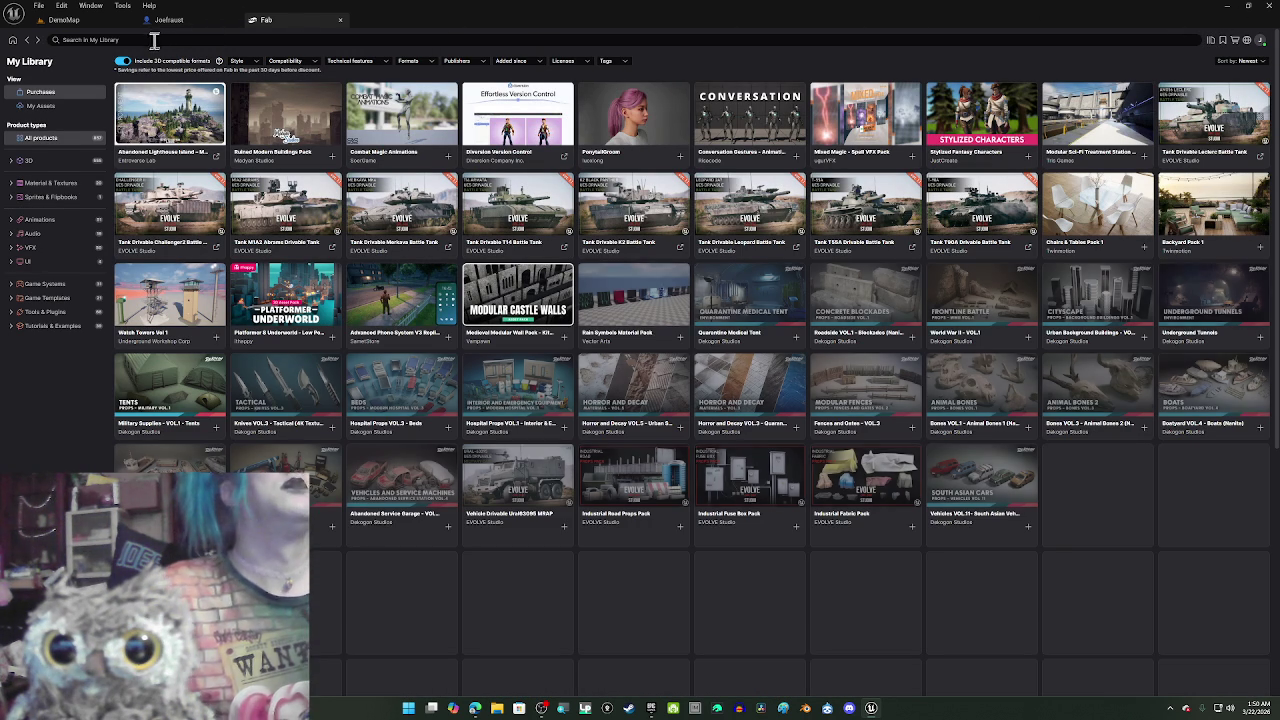
click(153, 40)
text(c)
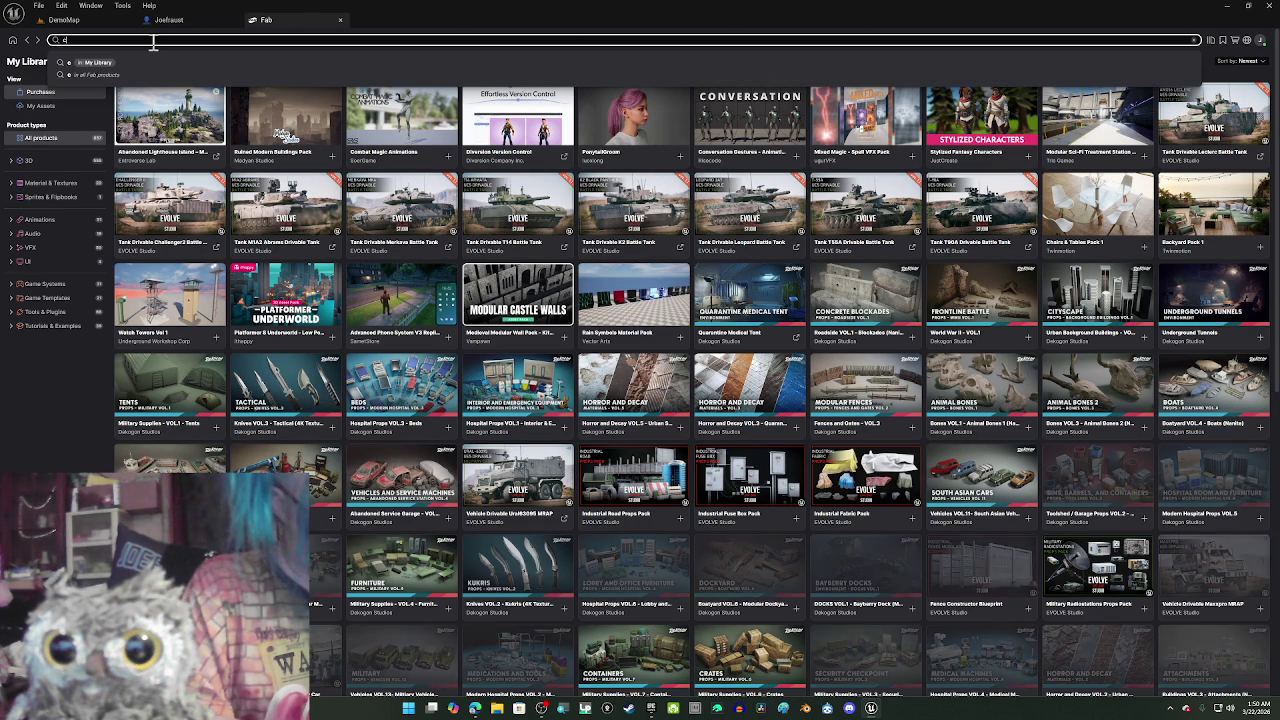
text(amp)
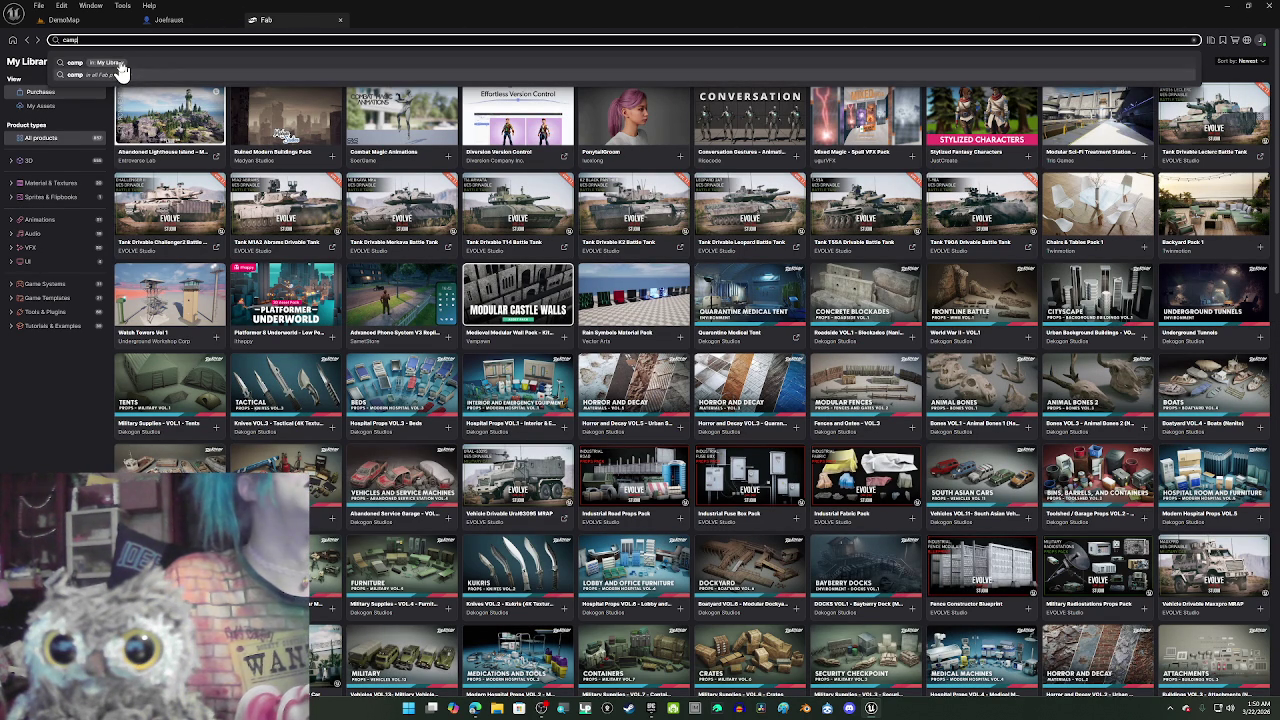
click(120, 66)
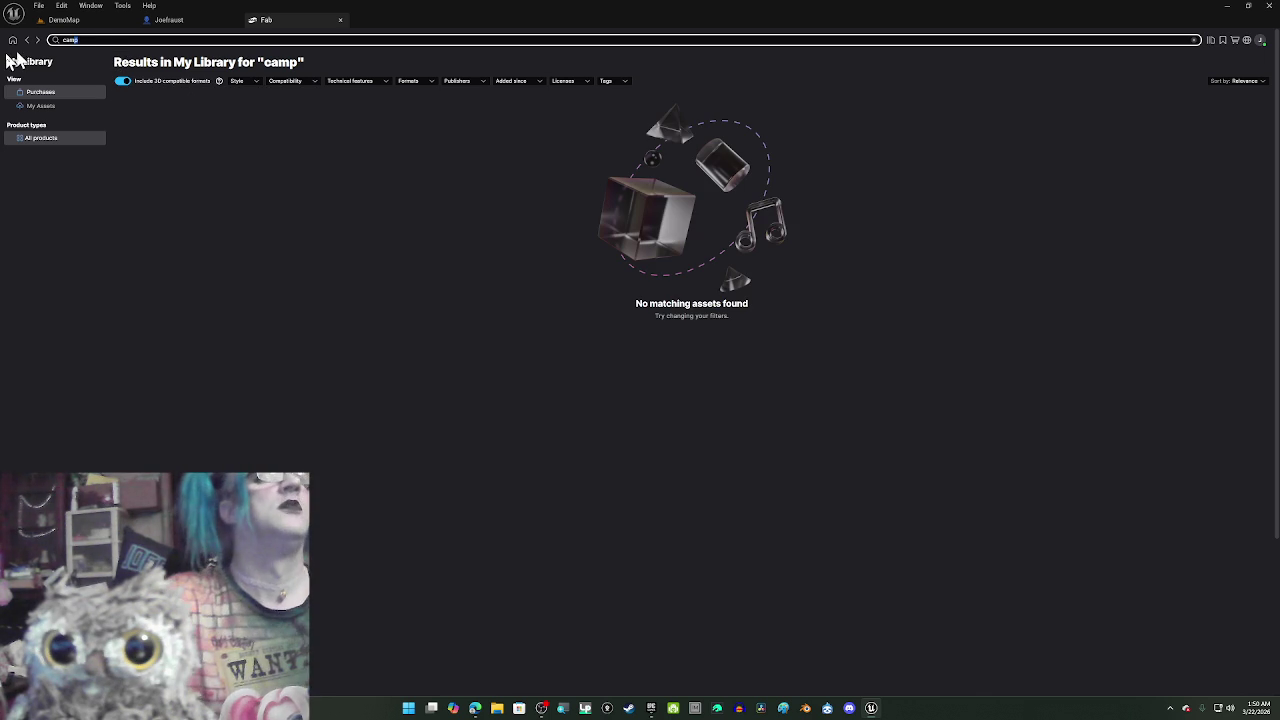
key(ctrl+a)
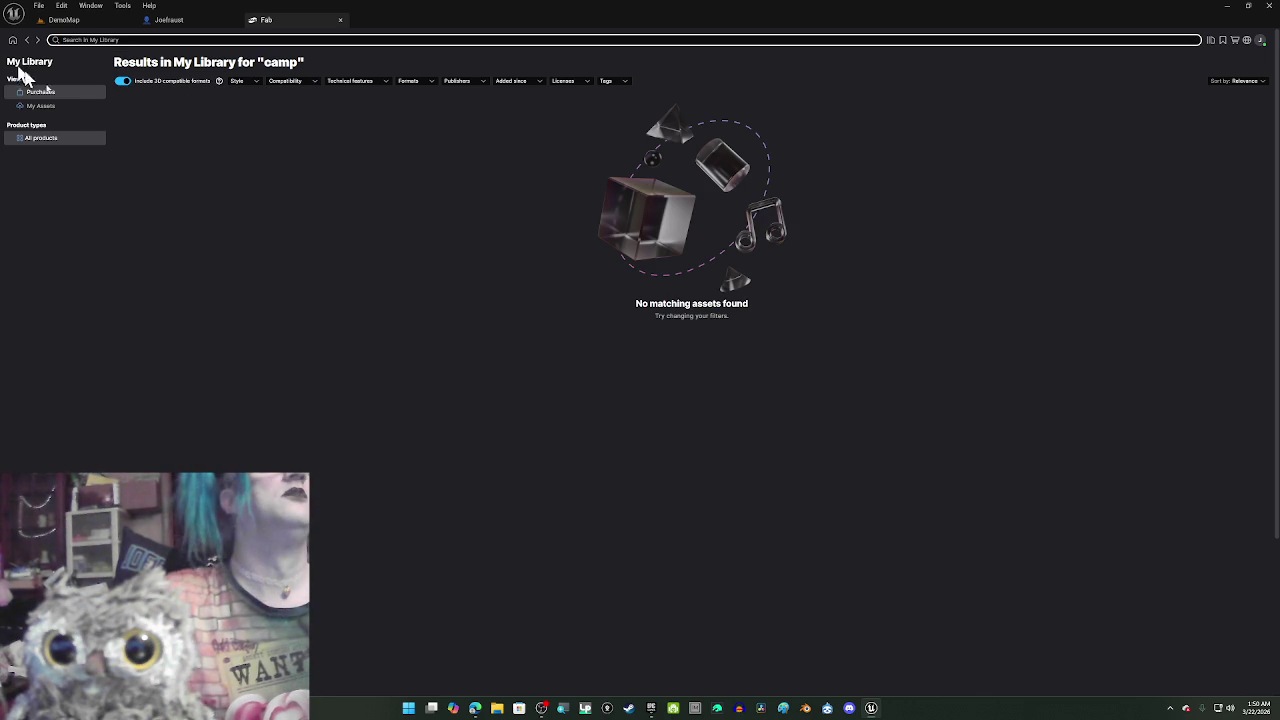
click(116, 190)
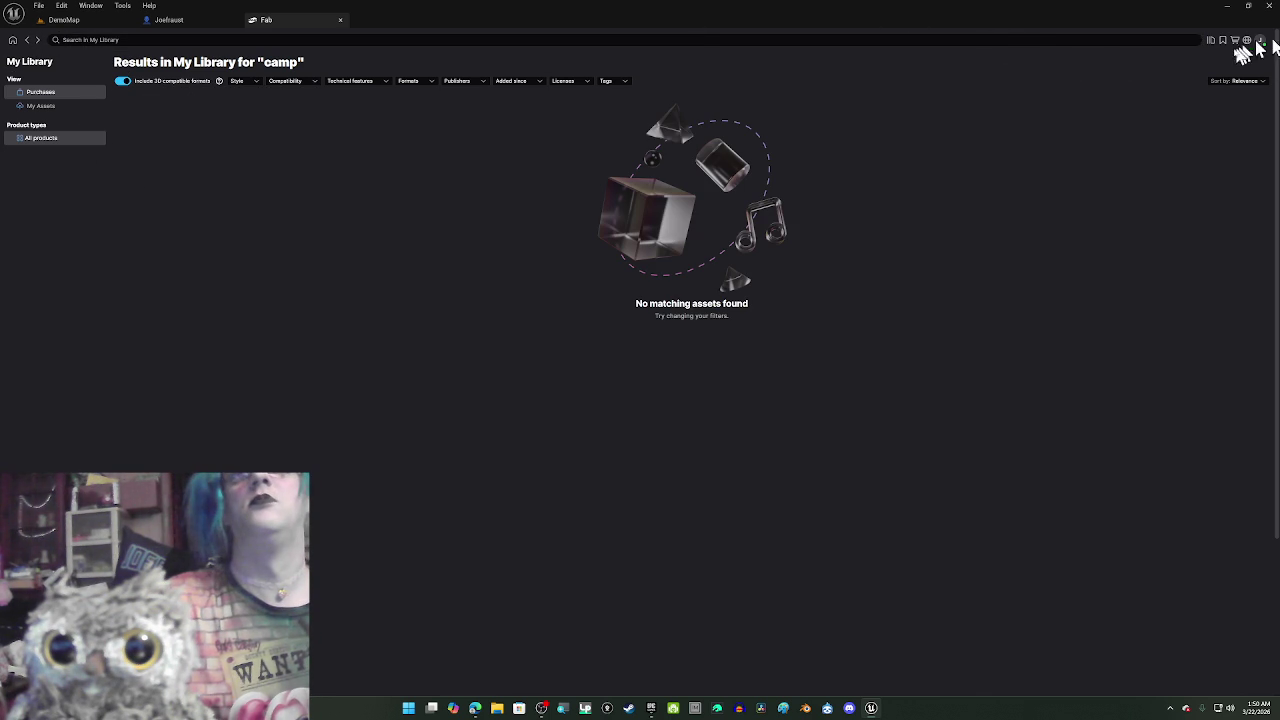
click(1210, 40)
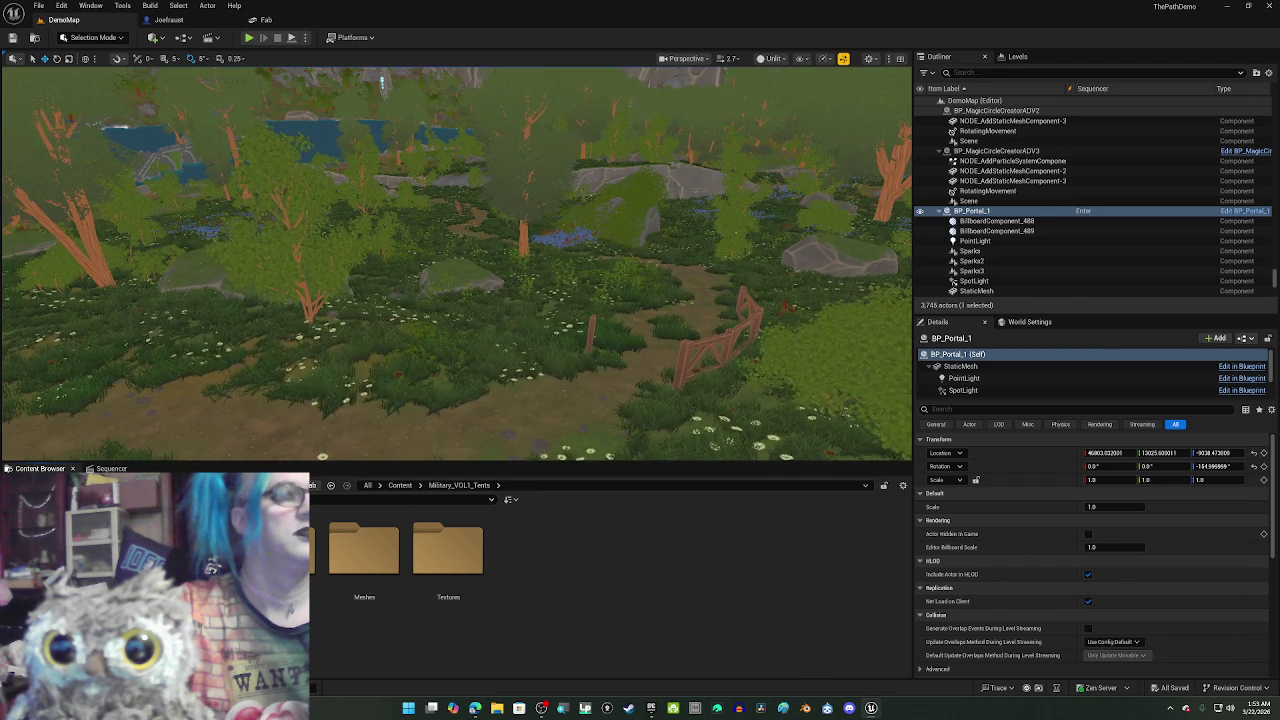
- Open the Meshes folder and place the large SM_Tent_01a tent near the path
double_click(350, 552)
mouse_move(456, 264)
mouse_down()
mouse_move(480, 280)
mouse_move(450, 266)
mouse_up()
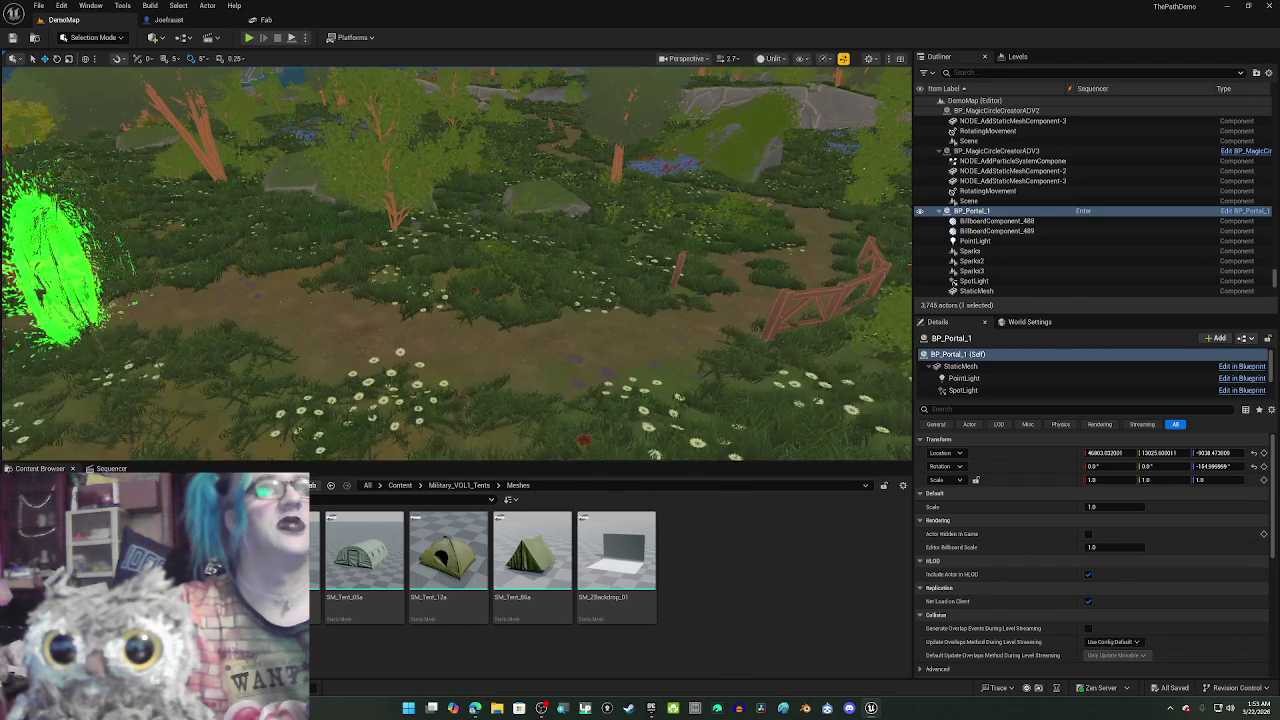
scroll(569, 420, up, 3)
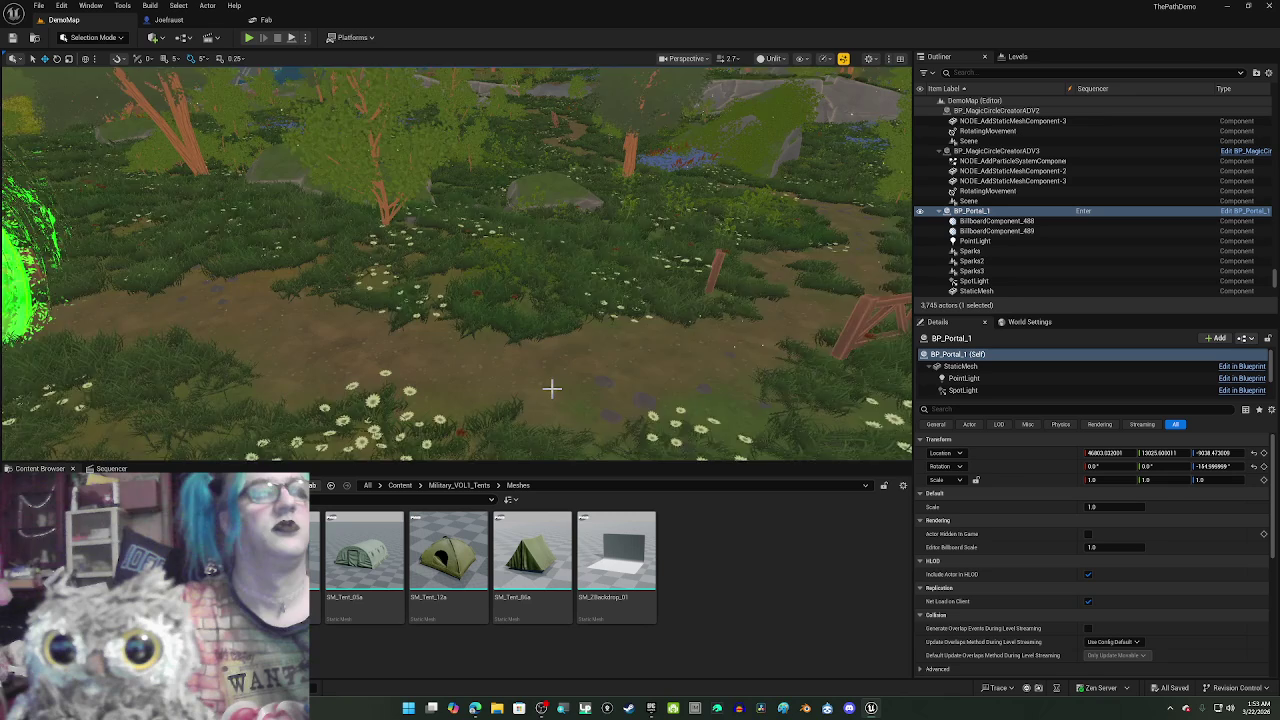
drag(552, 388, 537, 391)
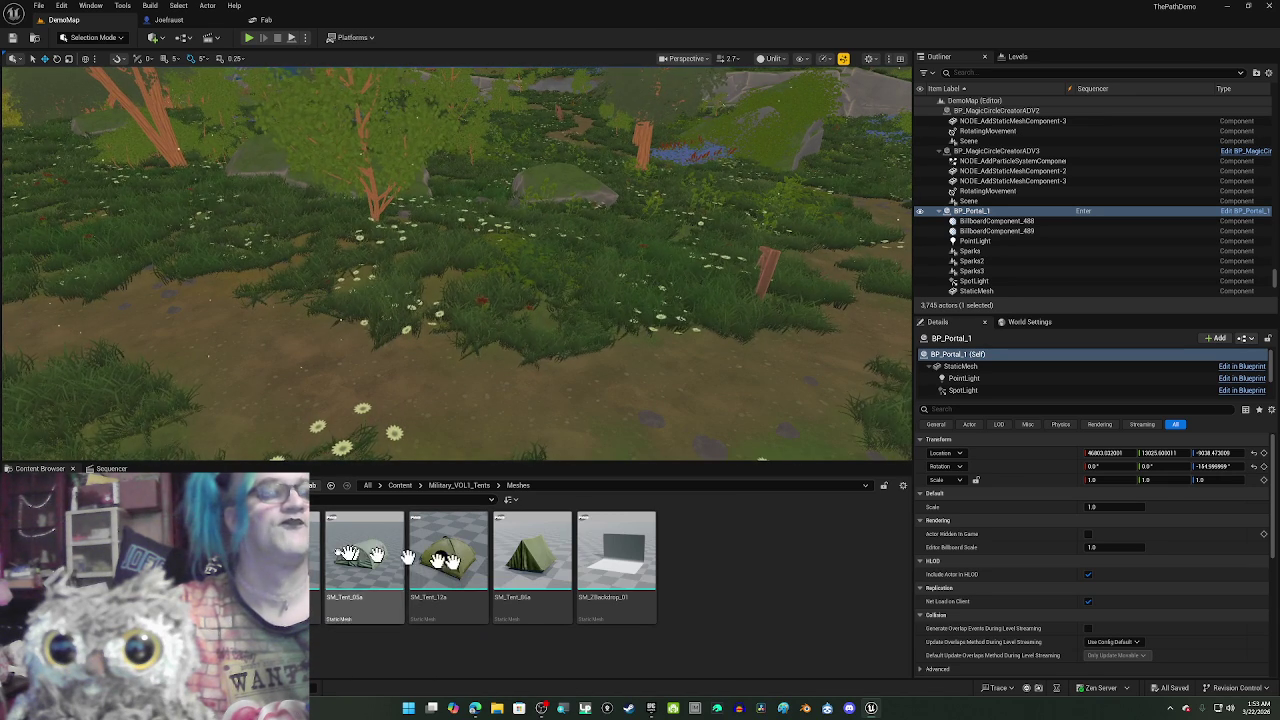
mouse_move(364, 550)
mouse_down()
mouse_move(366, 531)
mouse_move(586, 286)
mouse_move(604, 209)
mouse_up()
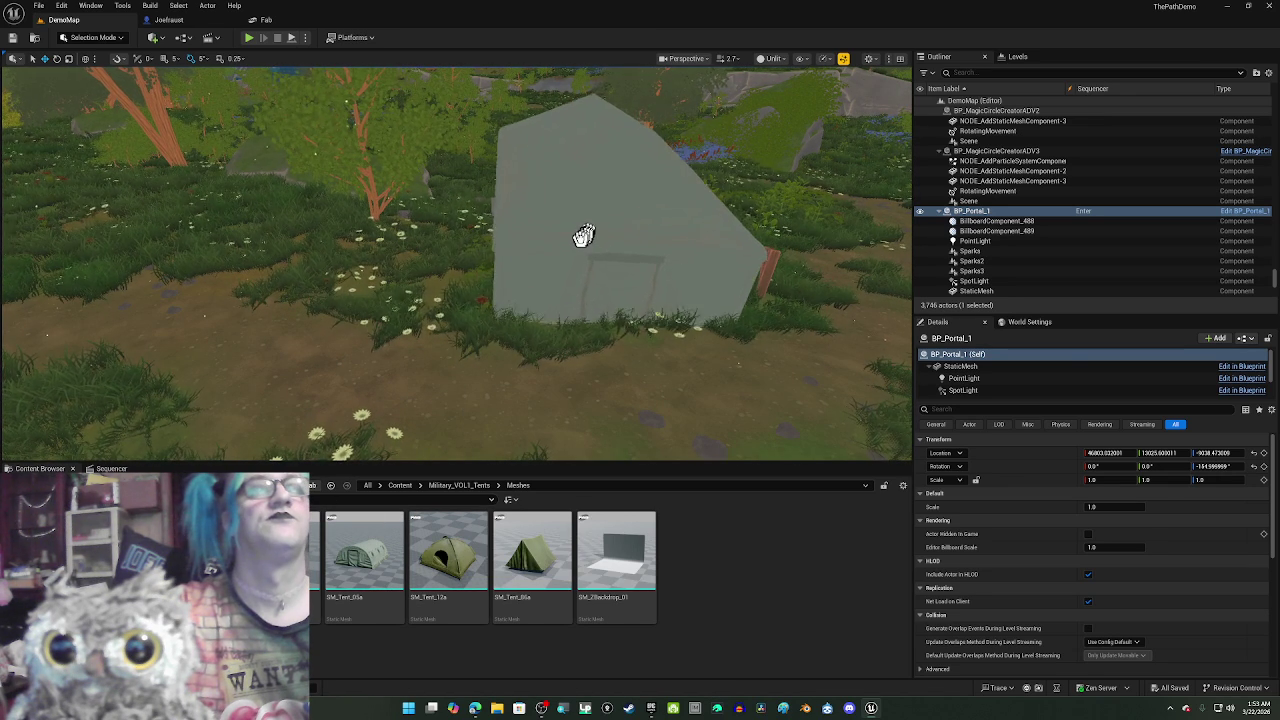
click(543, 245)
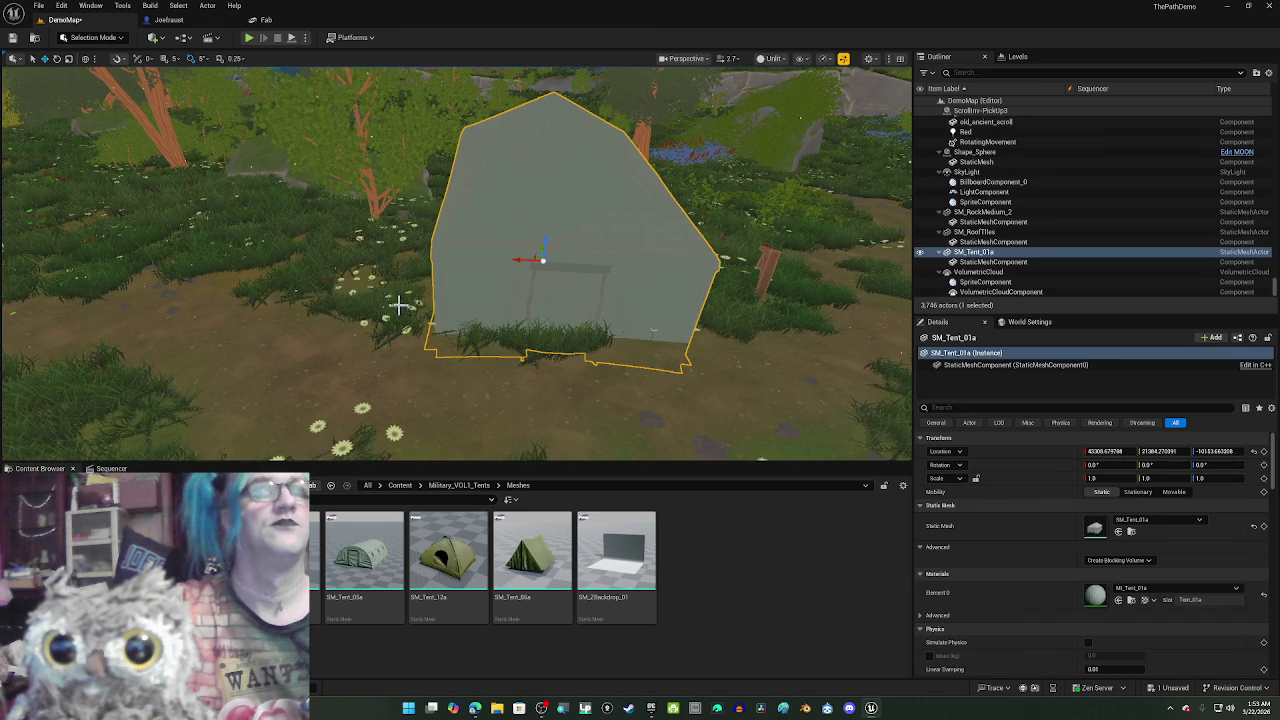
- Inspect and frame the placed SM_Tent_01a tent, then delete it
mouse_move(398, 301)
mouse_down()
mouse_move(370, 300)
mouse_move(310, 335)
mouse_move(410, 335)
mouse_move(375, 335)
mouse_move(376, 308)
mouse_up()
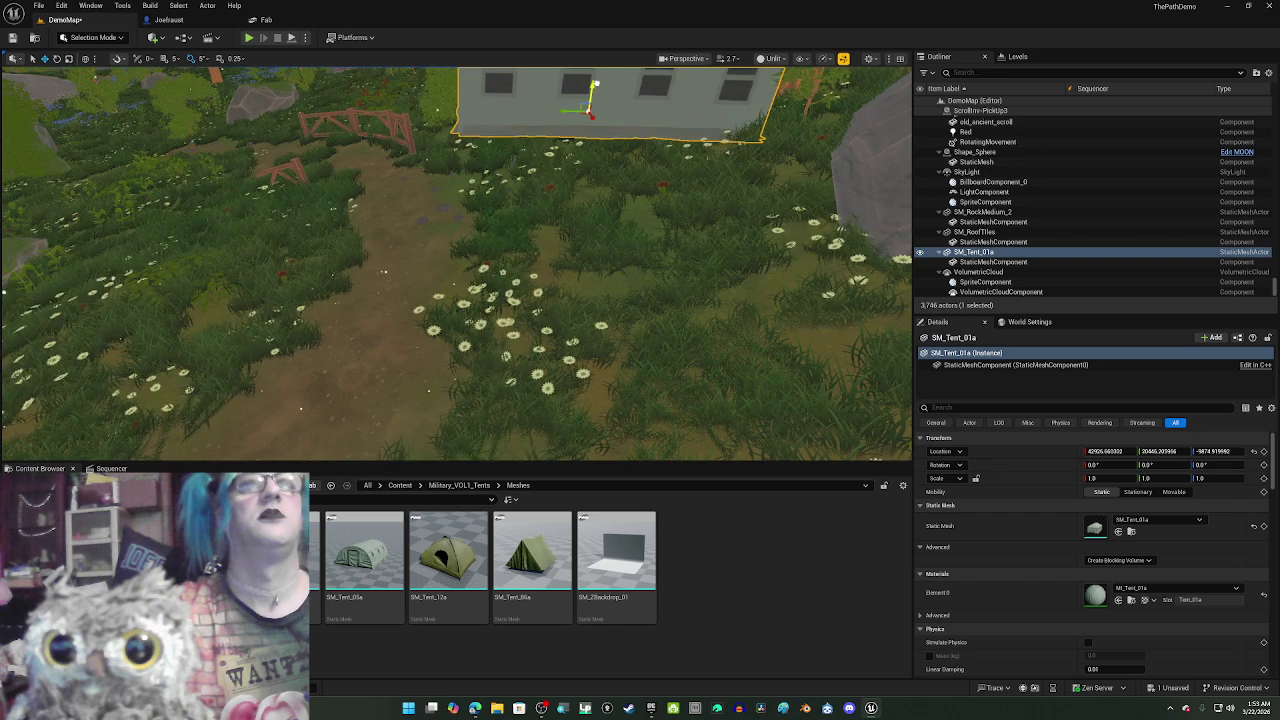
mouse_move(520, 138)
mouse_down()
mouse_move(470, 140)
mouse_move(540, 110)
mouse_up()
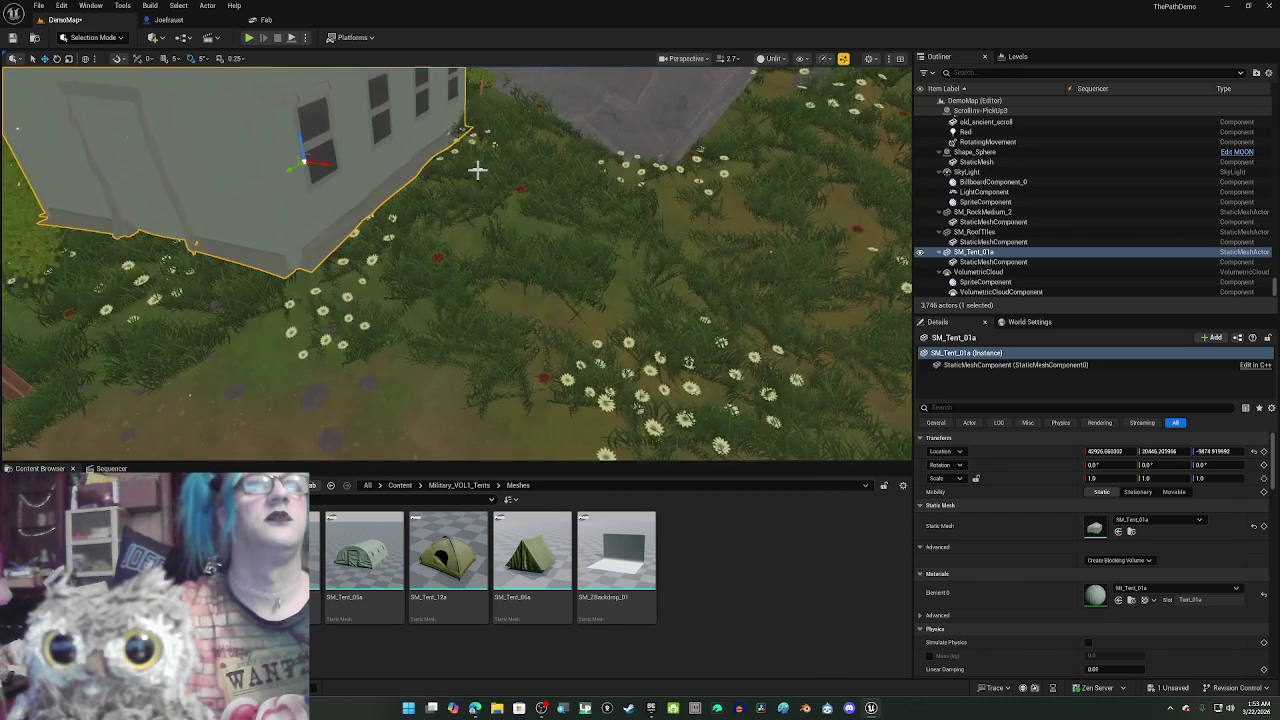
key(f)
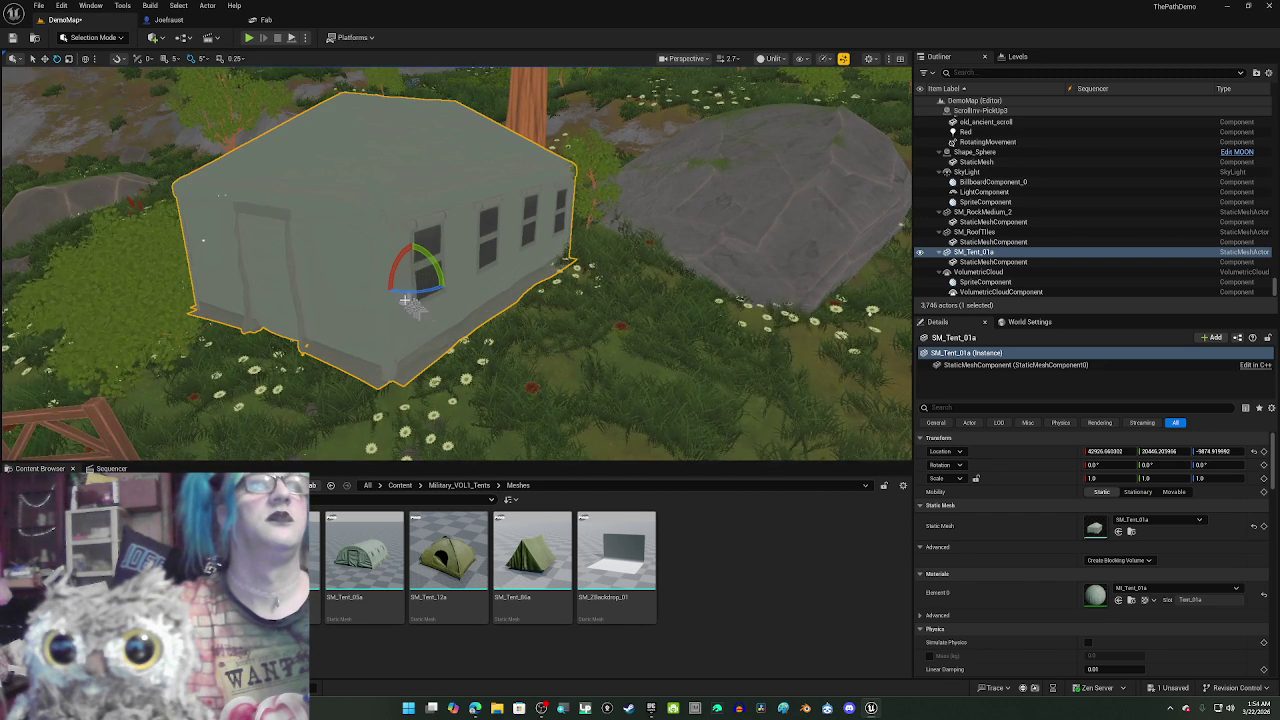
mouse_move(398, 308)
mouse_down()
mouse_move(330, 250)
mouse_move(398, 73)
mouse_move(400, 180)
mouse_move(508, 291)
mouse_move(455, 305)
mouse_move(386, 289)
mouse_move(280, 305)
mouse_up()
key(f)
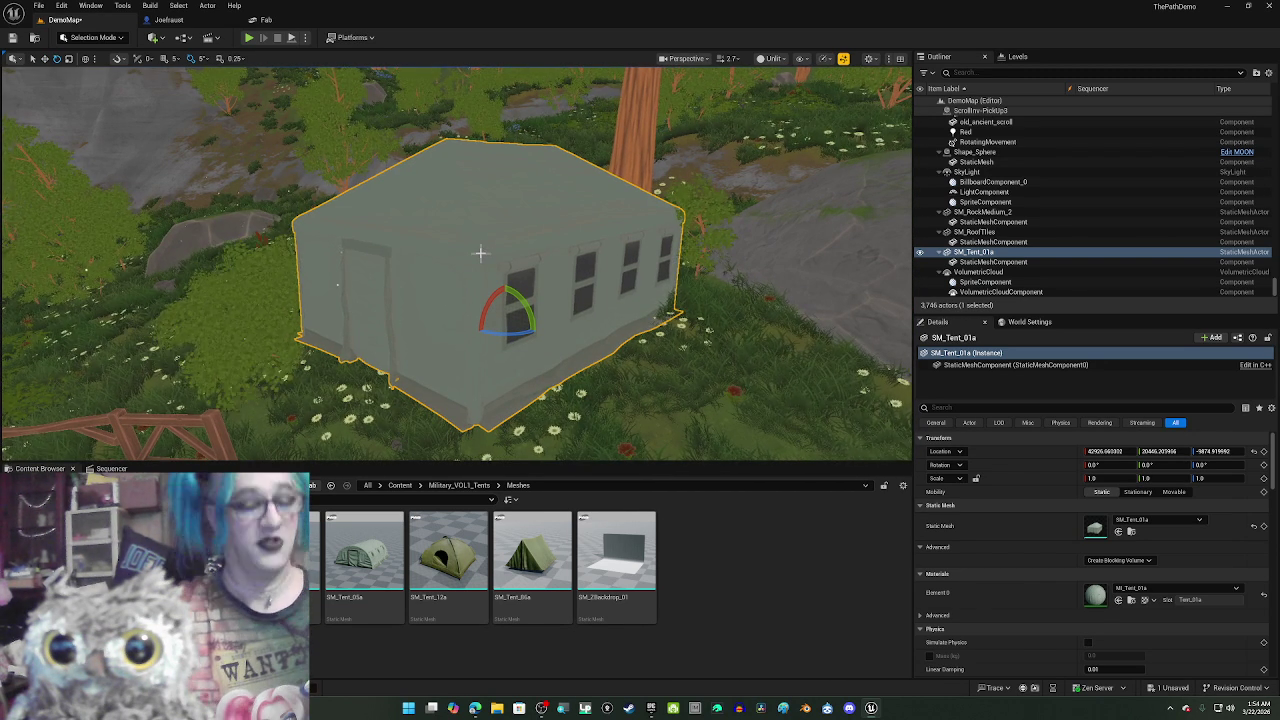
key(Delete)
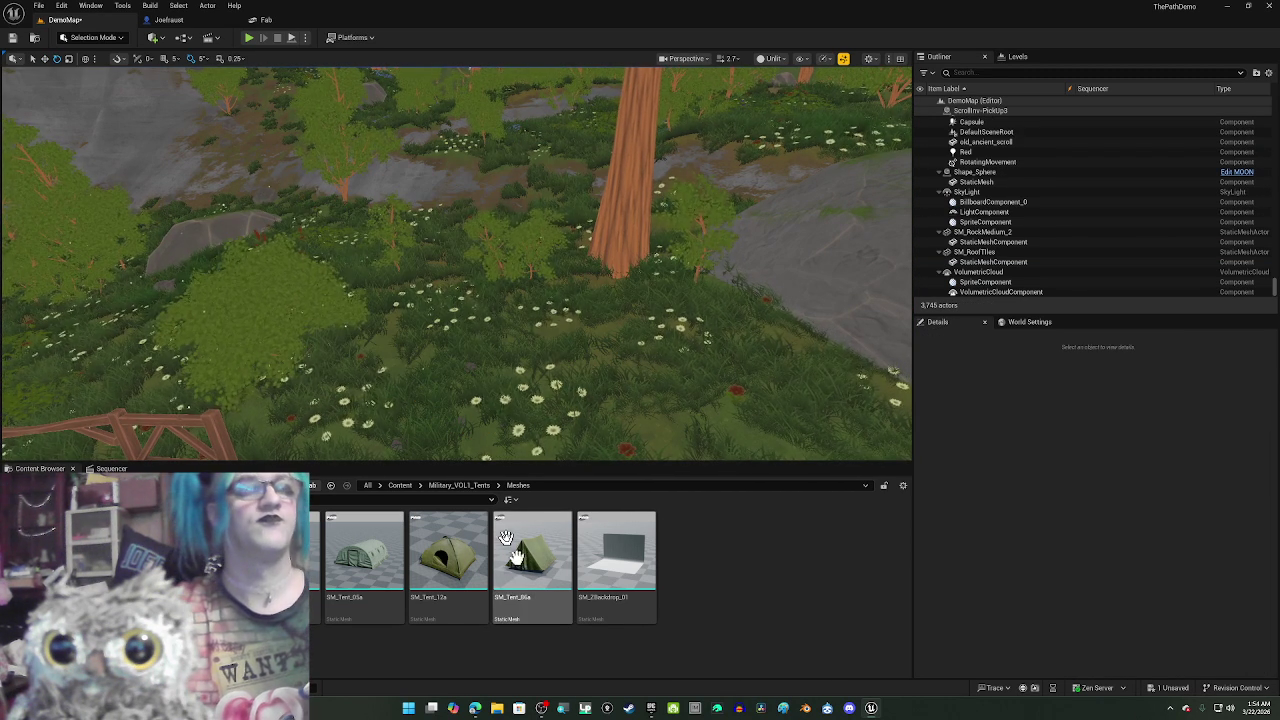
mouse_move(364, 548)
mouse_down()
mouse_move(400, 414)
mouse_move(459, 379)
mouse_move(455, 358)
mouse_up()
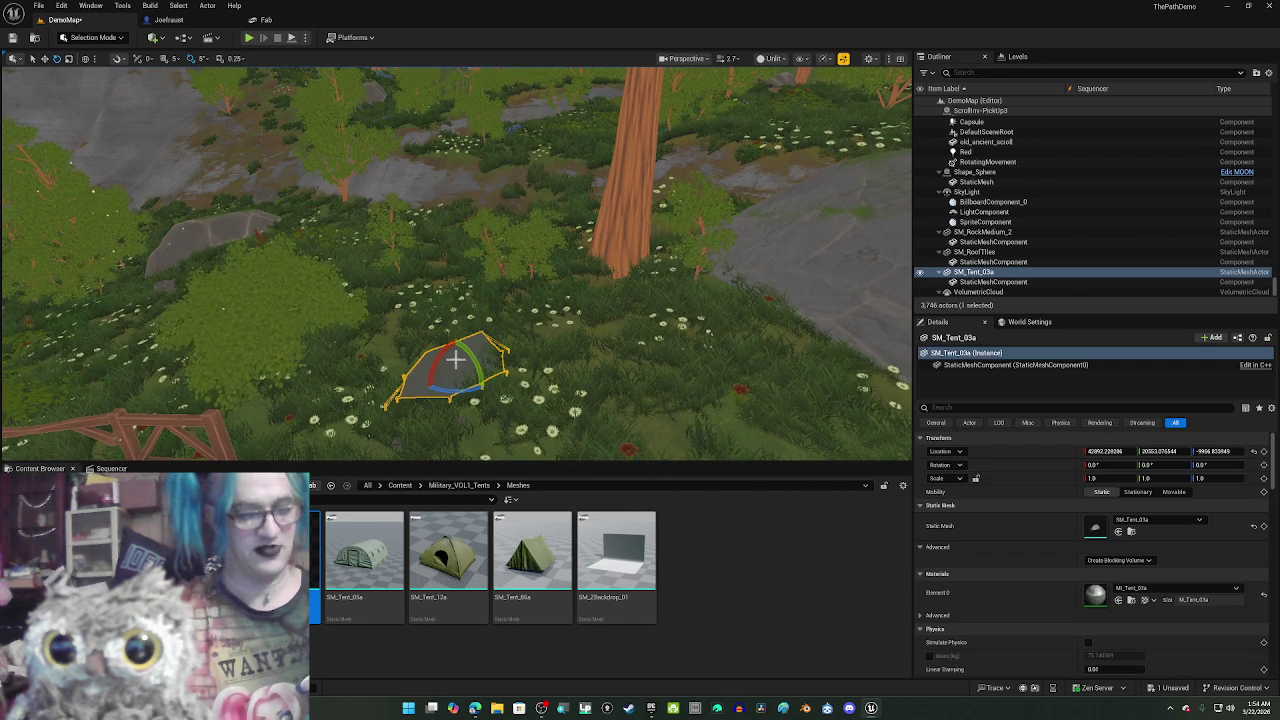
key(Delete)
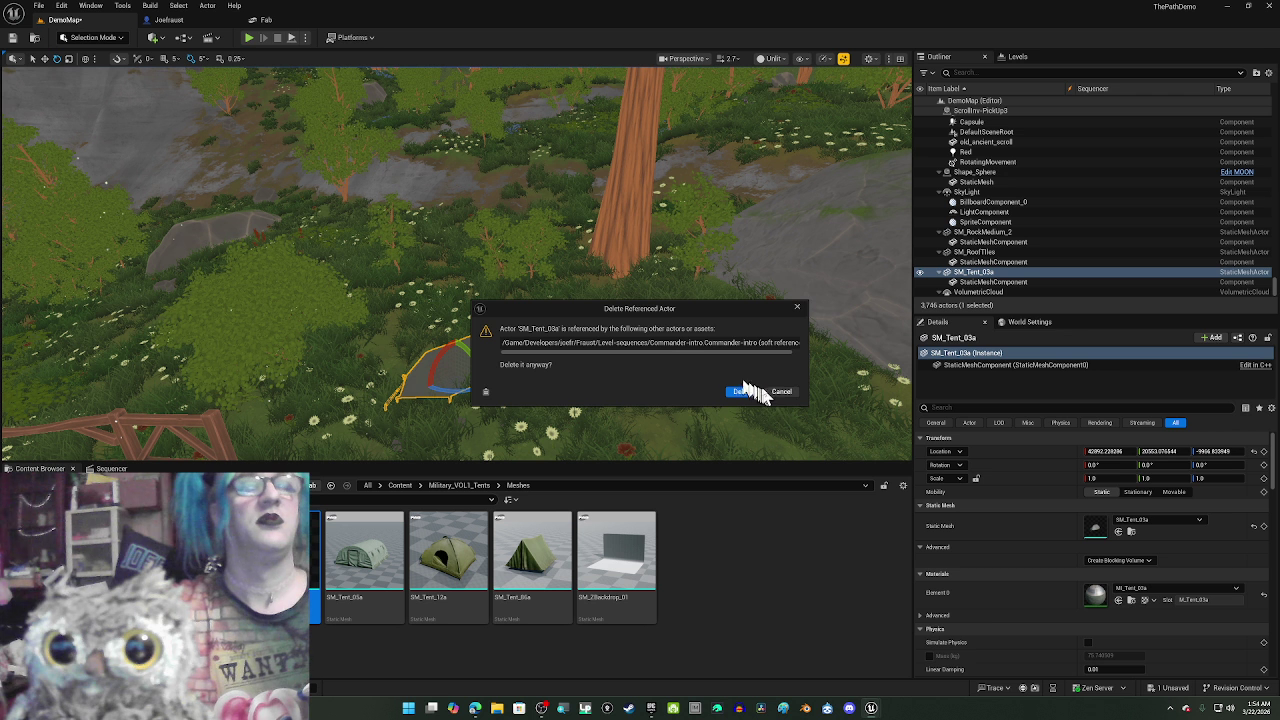
click(781, 391)
key(ctrl+a)
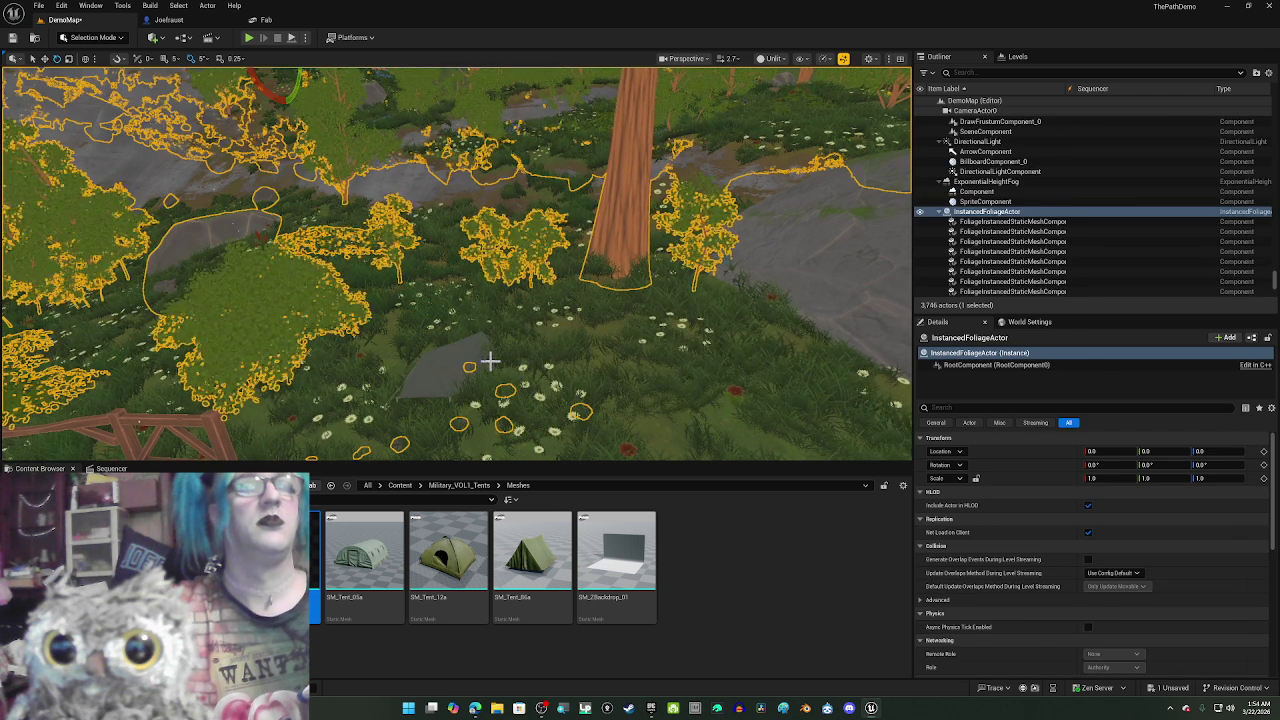
click(436, 366)
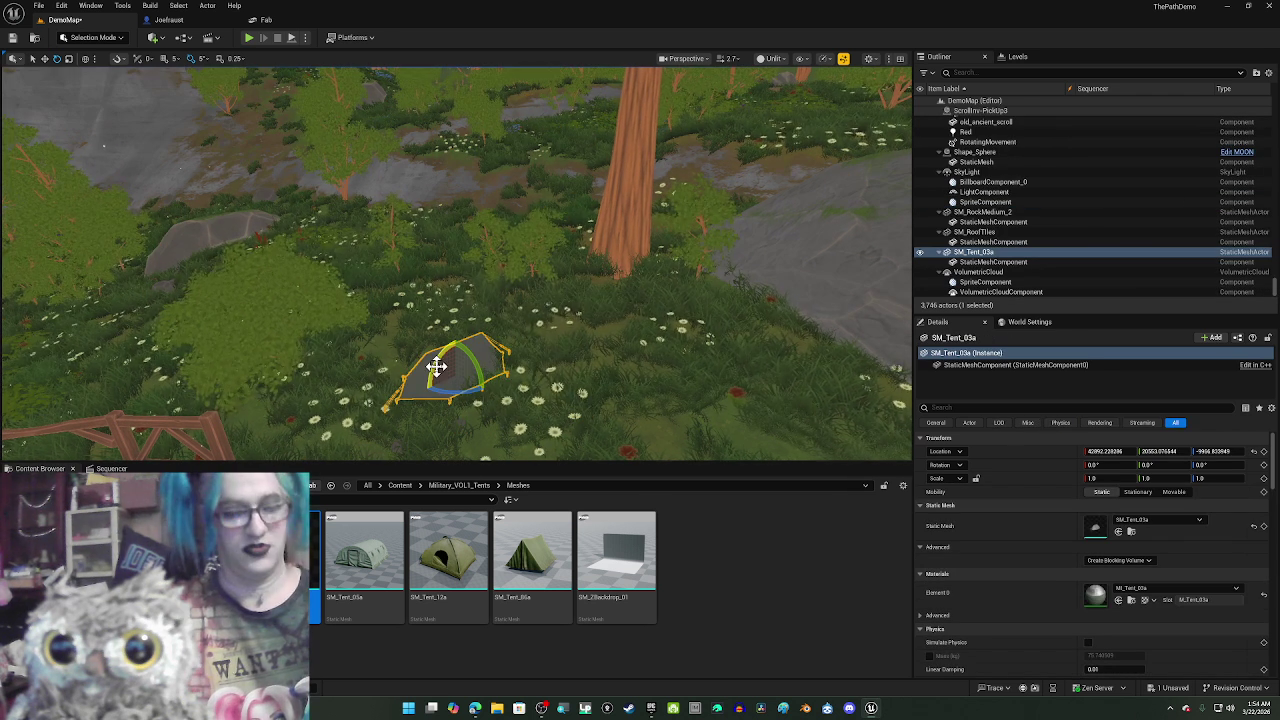
key(Delete)
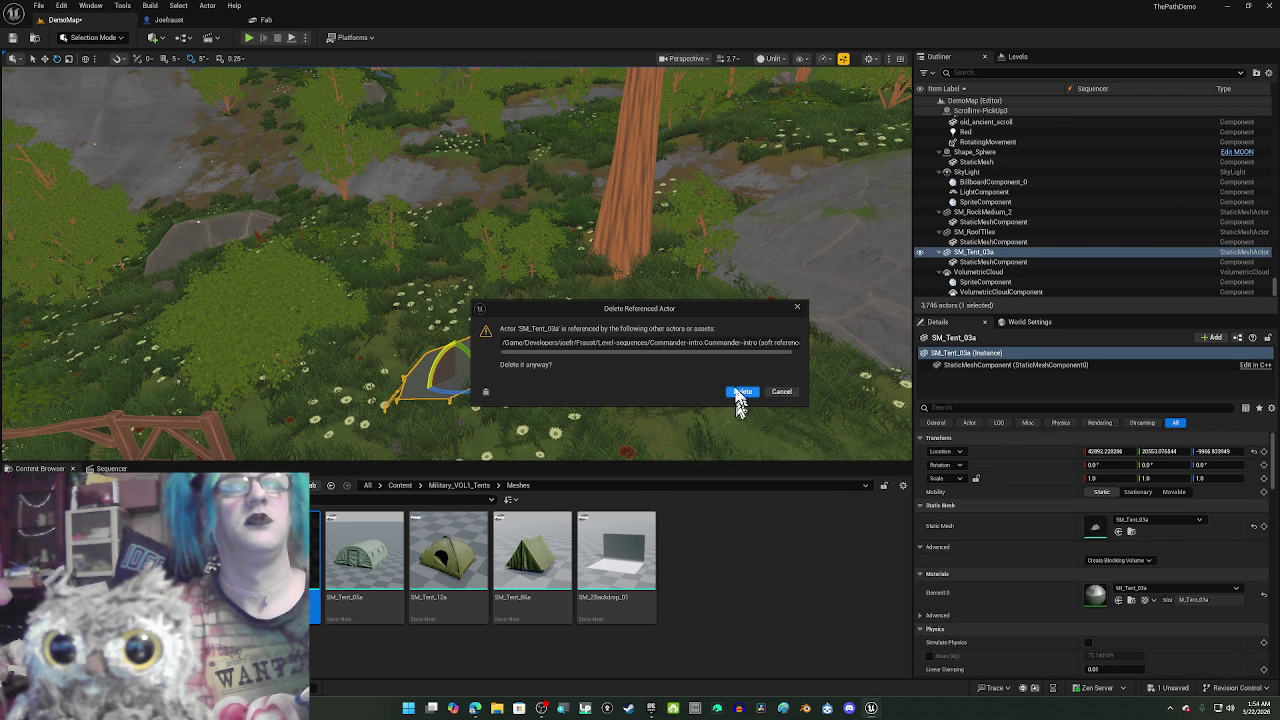
drag(646, 352, 658, 363)
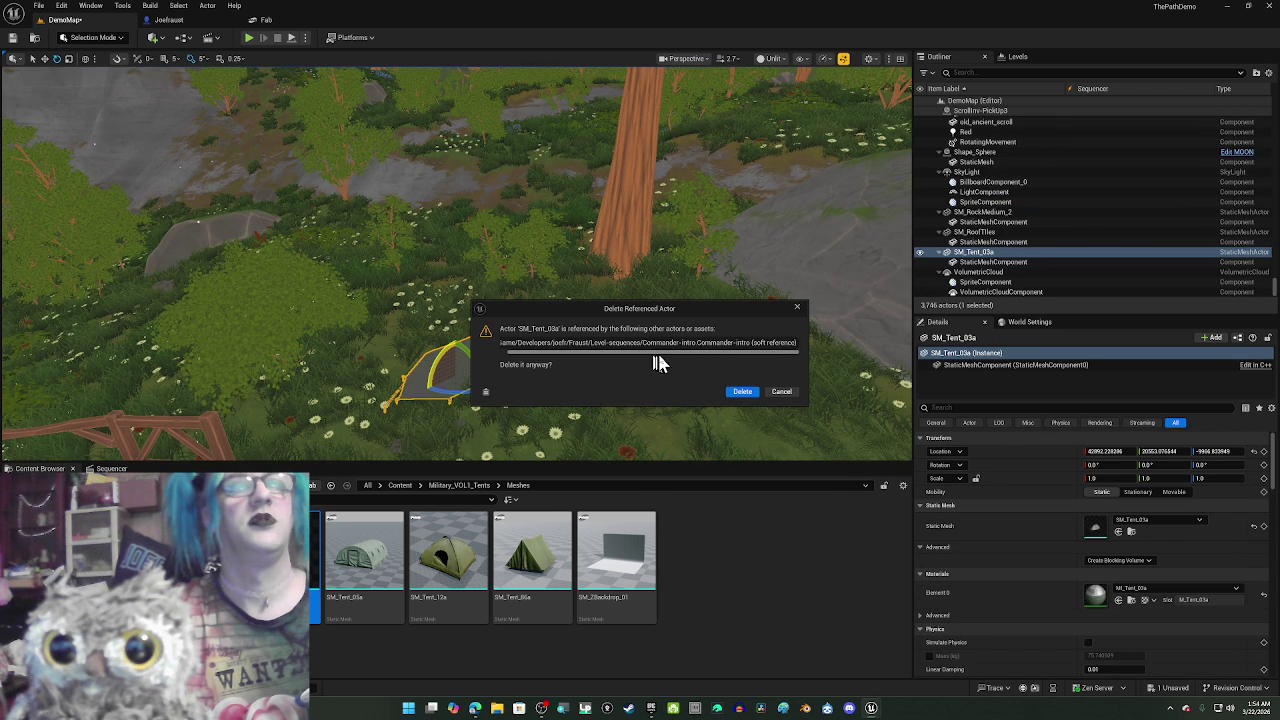
click(743, 392)
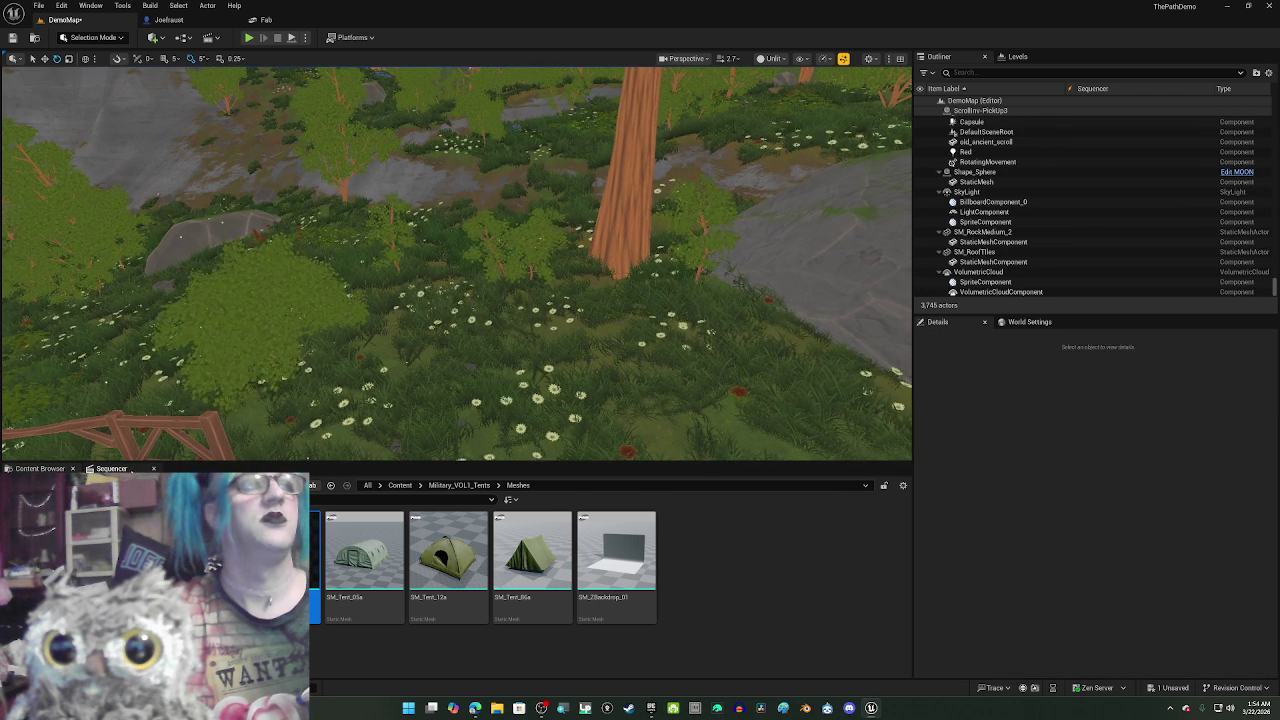
click(128, 469)
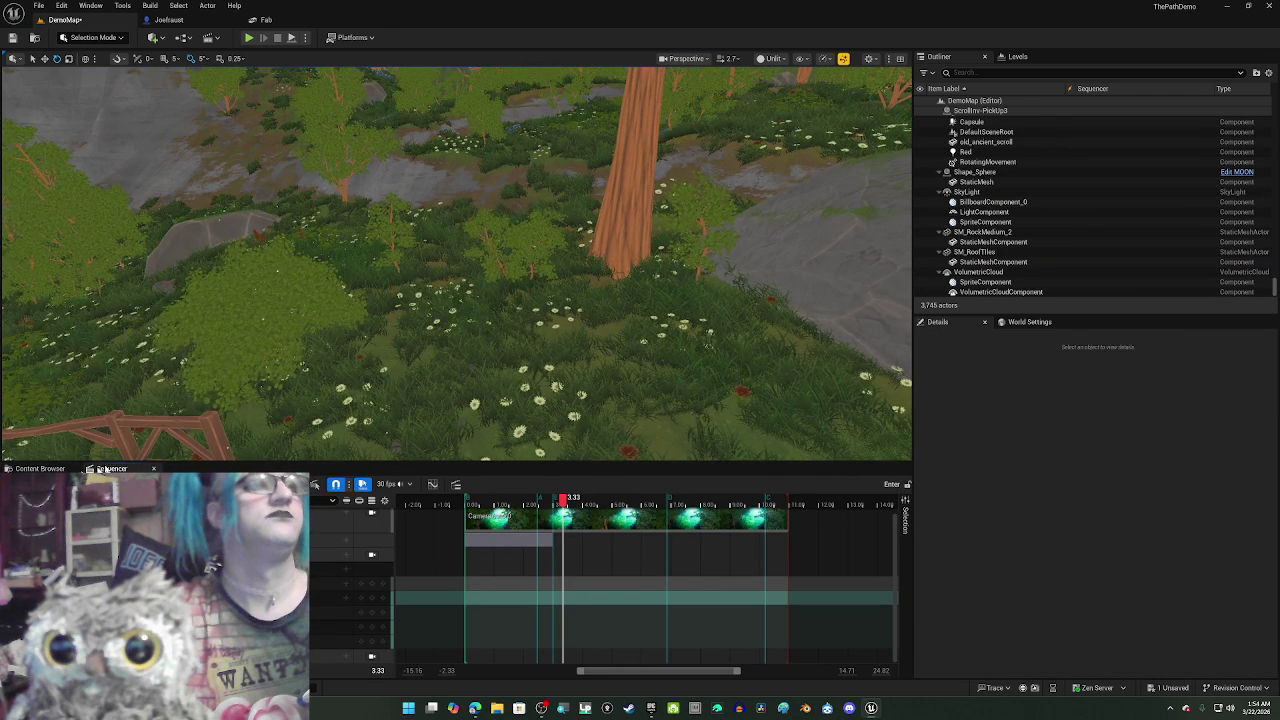
click(154, 468)
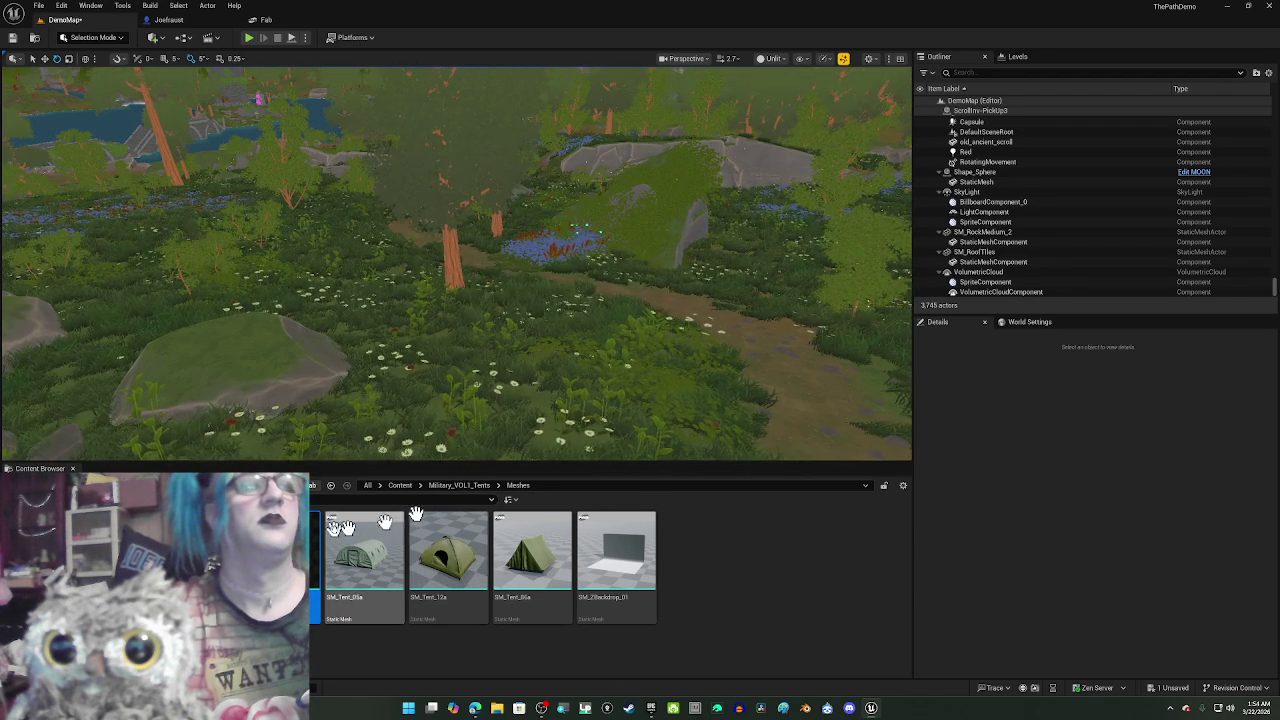
- Place the large SM_Tent_01a tent beside the path and raise it slightly
mouse_move(318, 540)
mouse_down()
mouse_move(509, 420)
mouse_move(530, 384)
mouse_up()
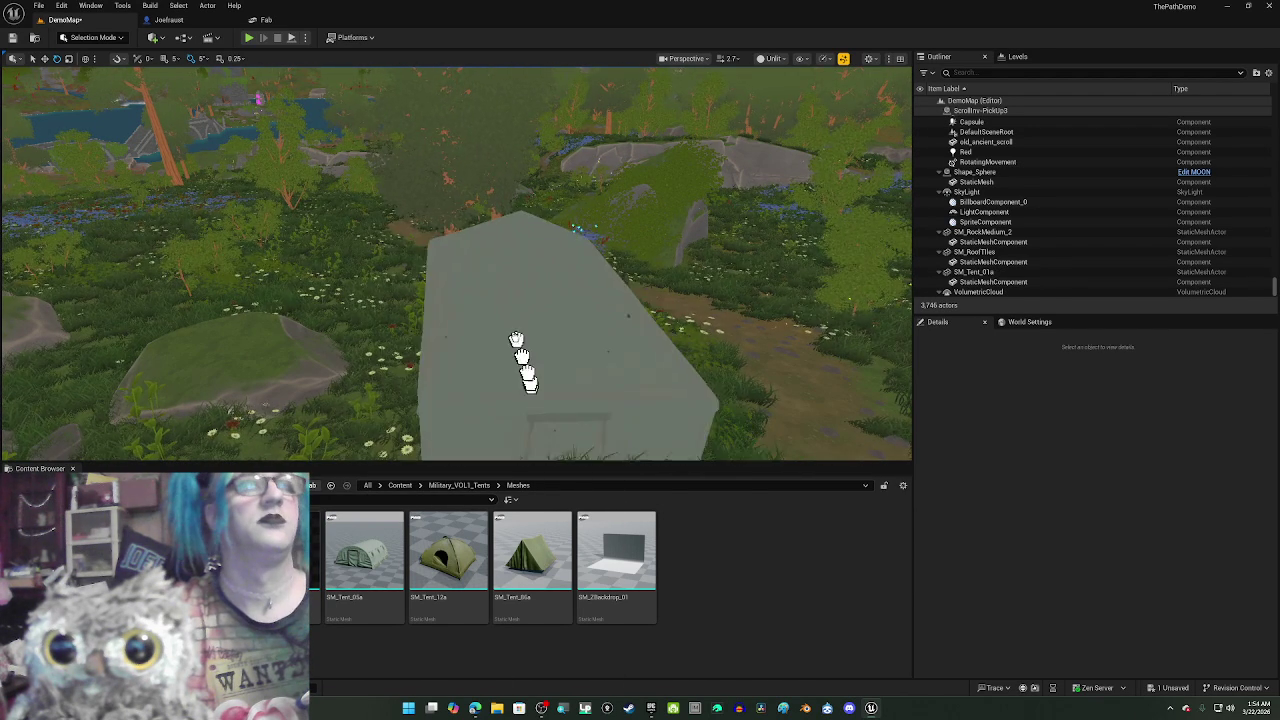
drag(477, 351, 508, 366)
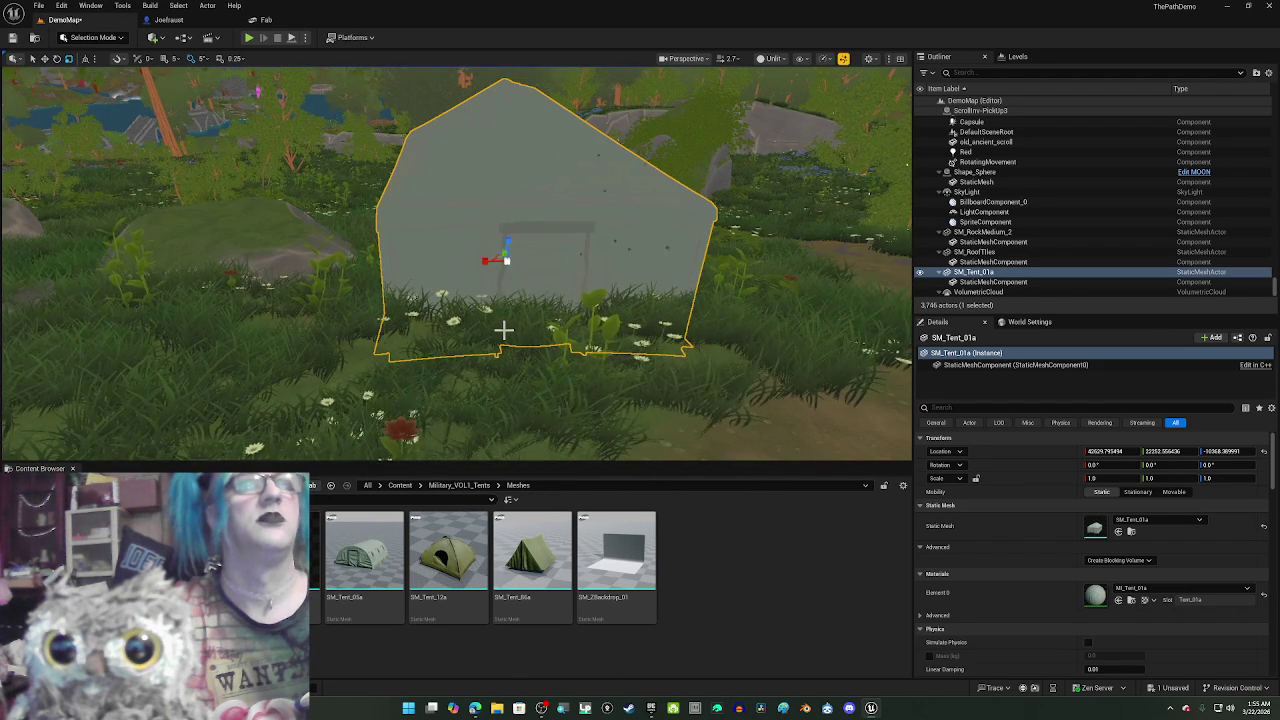
mouse_move(507, 240)
mouse_down()
mouse_move(515, 205)
mouse_move(530, 224)
mouse_move(434, 272)
mouse_move(371, 277)
mouse_move(384, 282)
mouse_up()
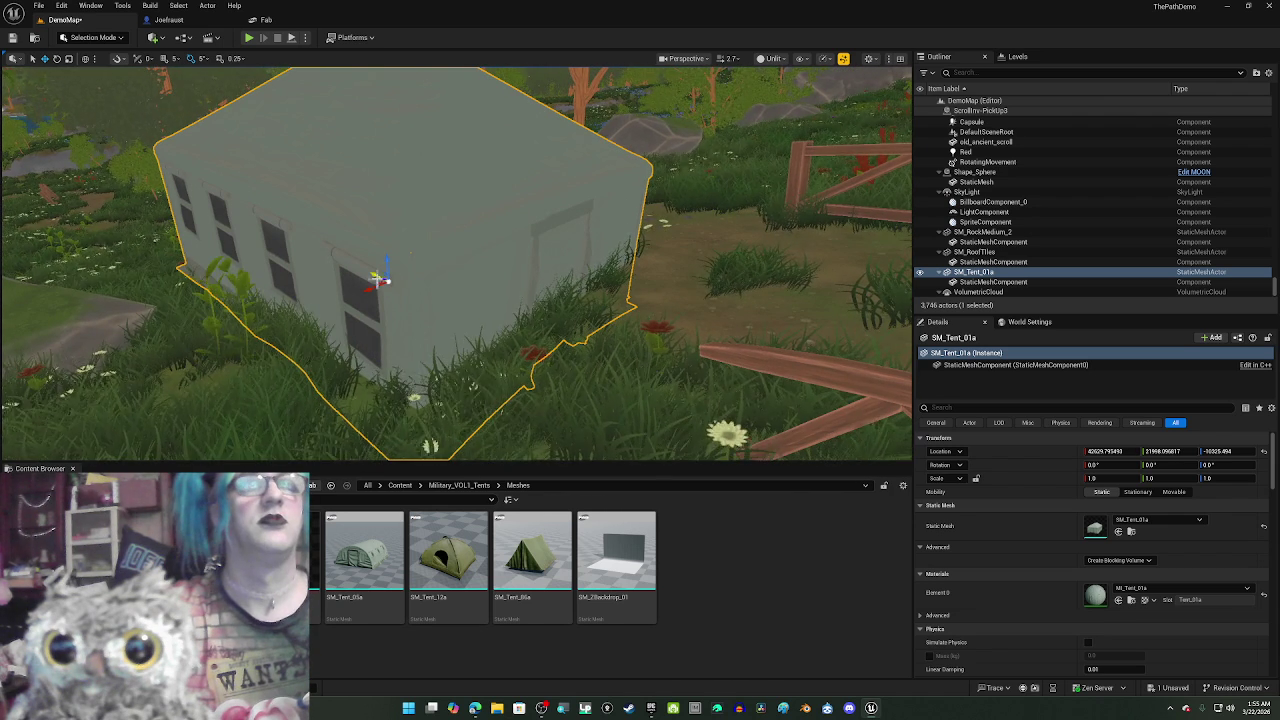
drag(376, 281, 378, 282)
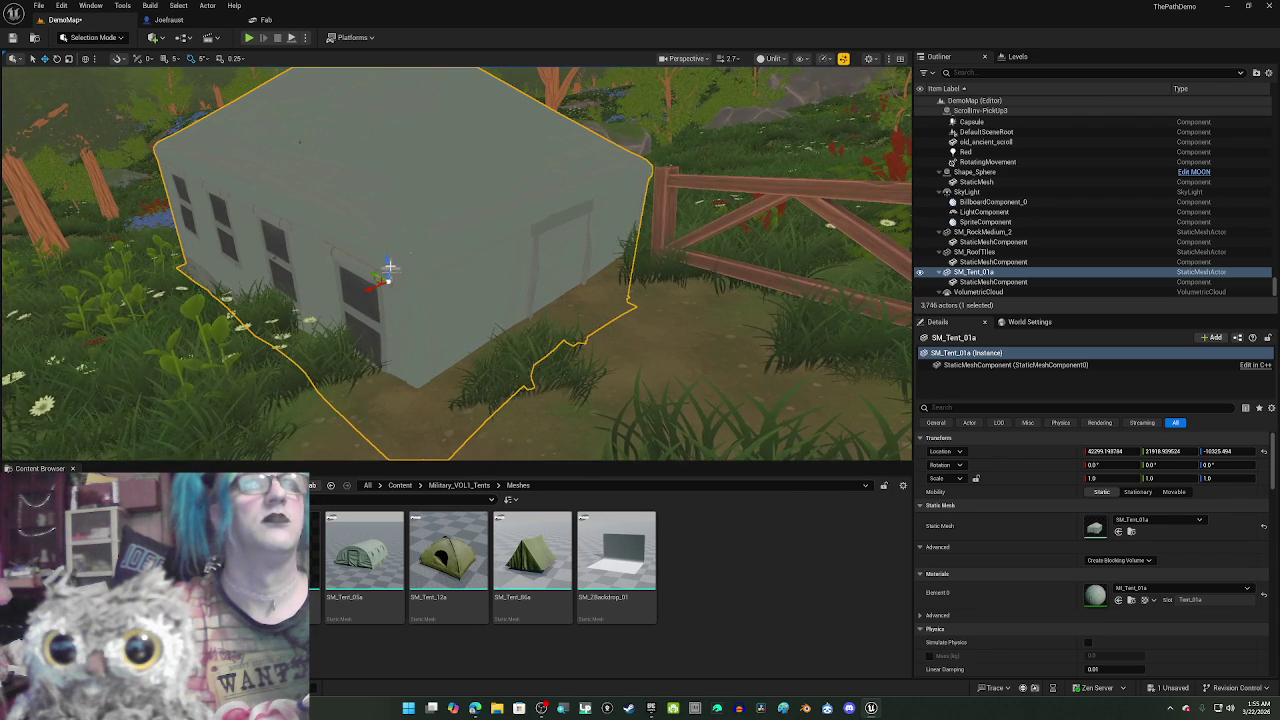
drag(388, 260, 387, 263)
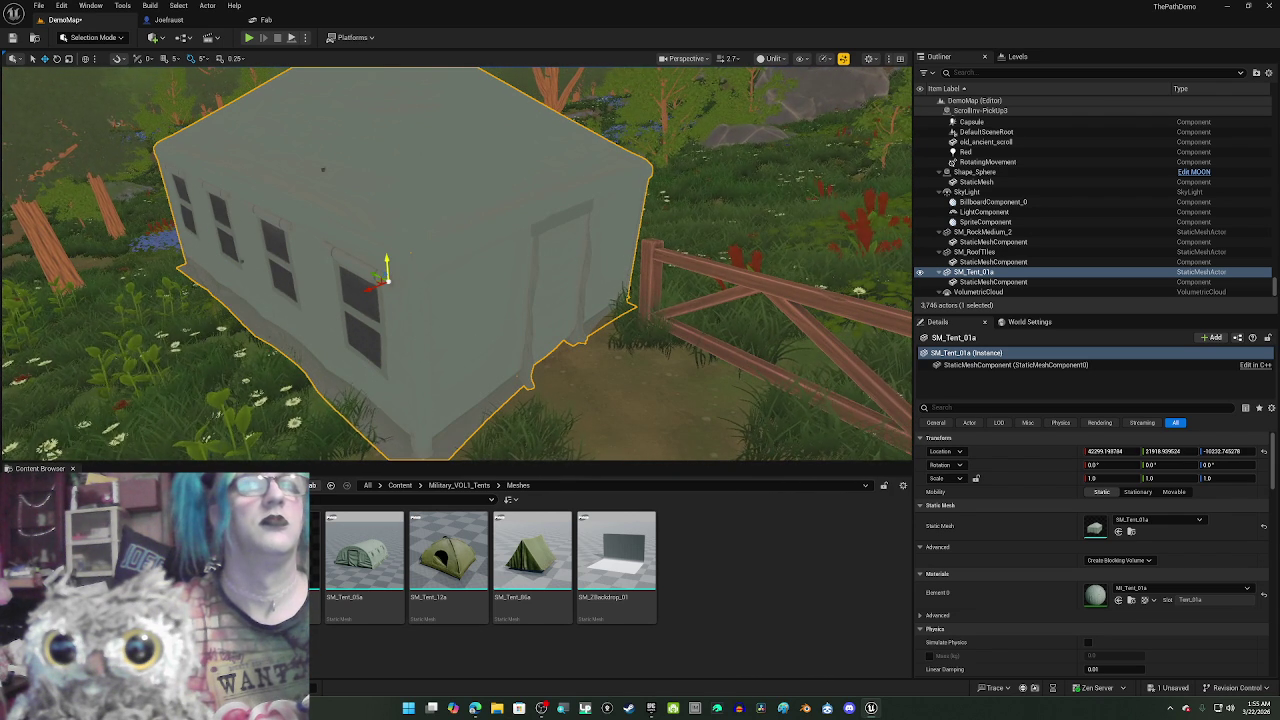
- Turn the tent about 33 degrees with the Rotate gizmo
key(e)
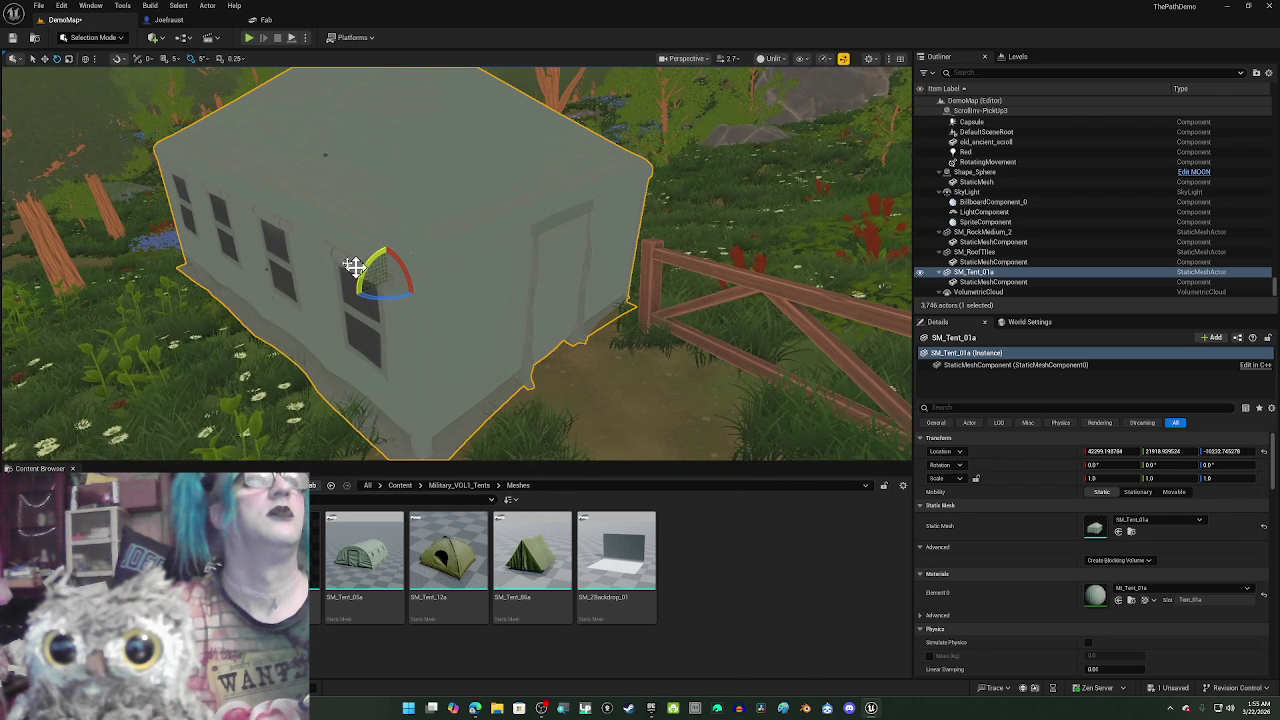
drag(134, 134, 130, 150)
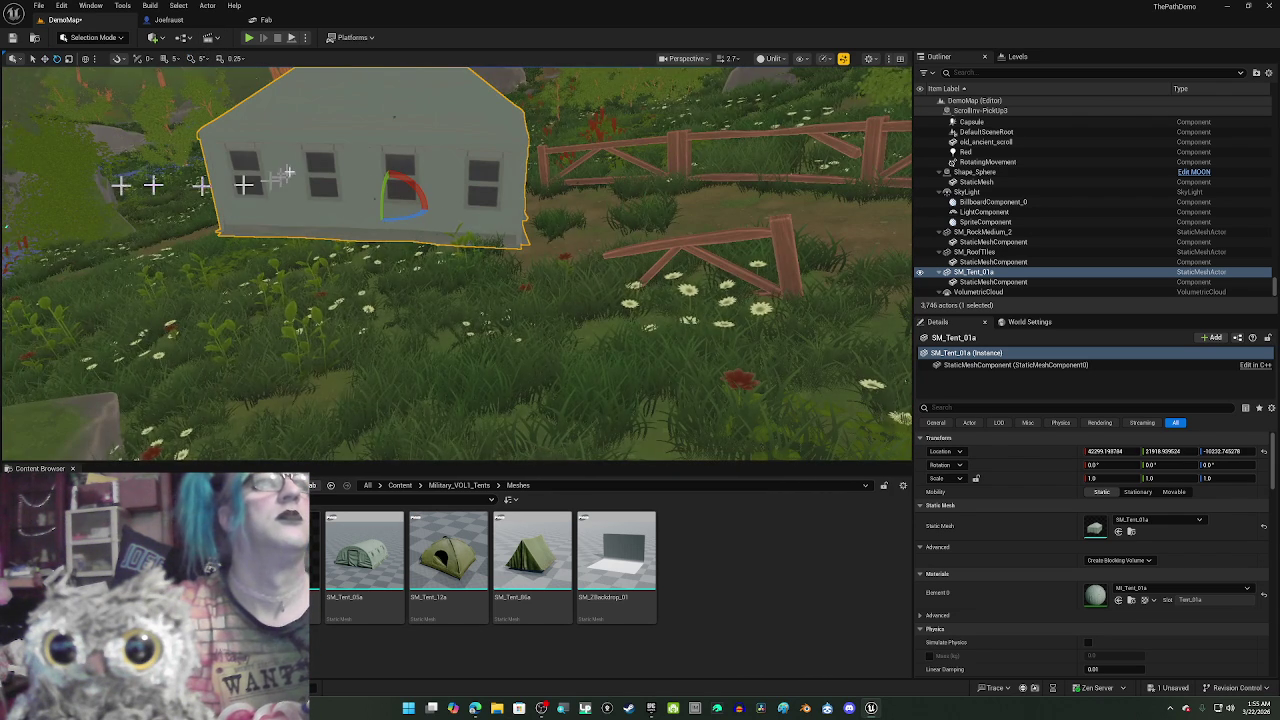
mouse_move(400, 189)
mouse_down()
mouse_move(432, 192)
mouse_move(445, 212)
mouse_up()
key(e)
key(w)
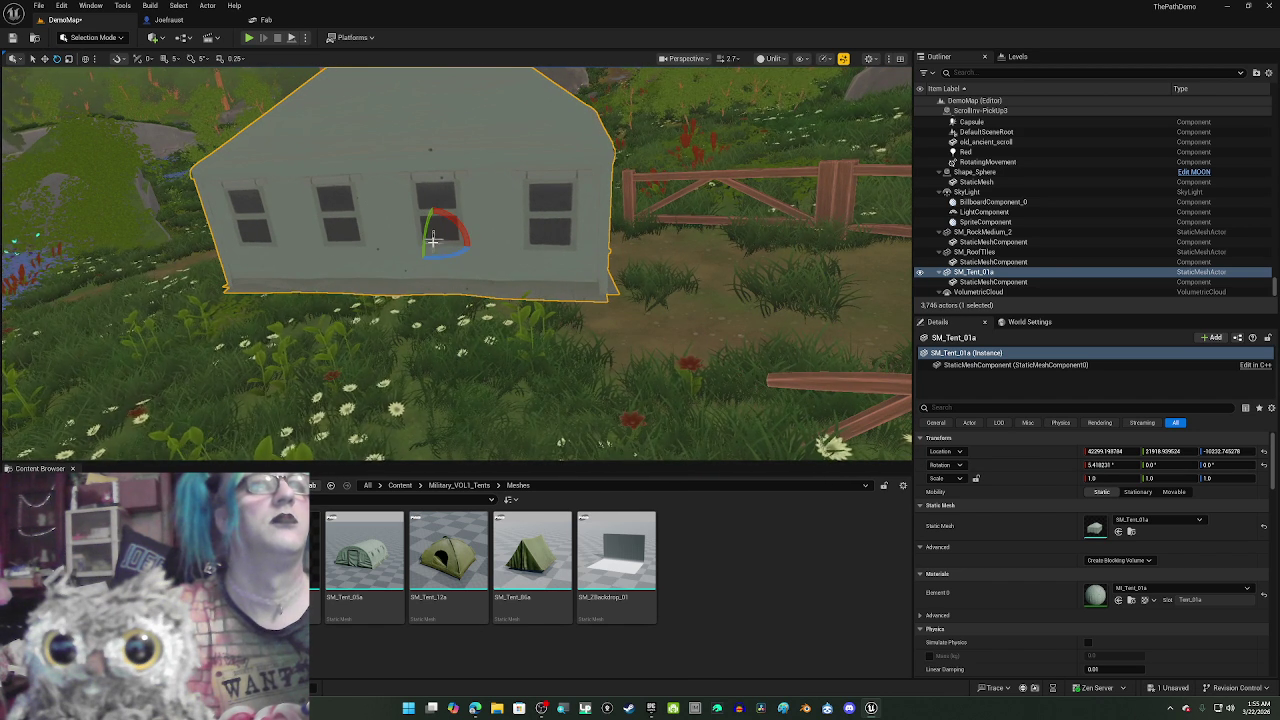
drag(452, 252, 370, 252)
key(w)
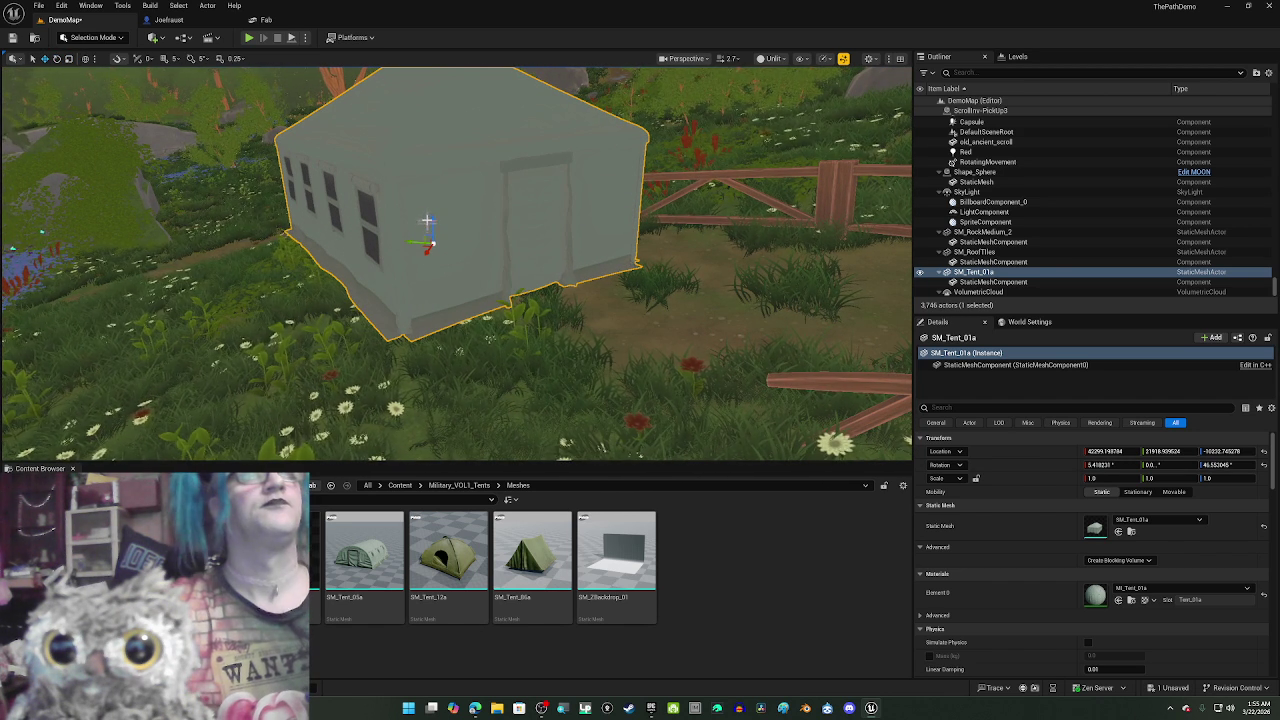
- Lower the tent onto the ground, tilt it to match the slope, and frame it
drag(431, 220, 431, 240)
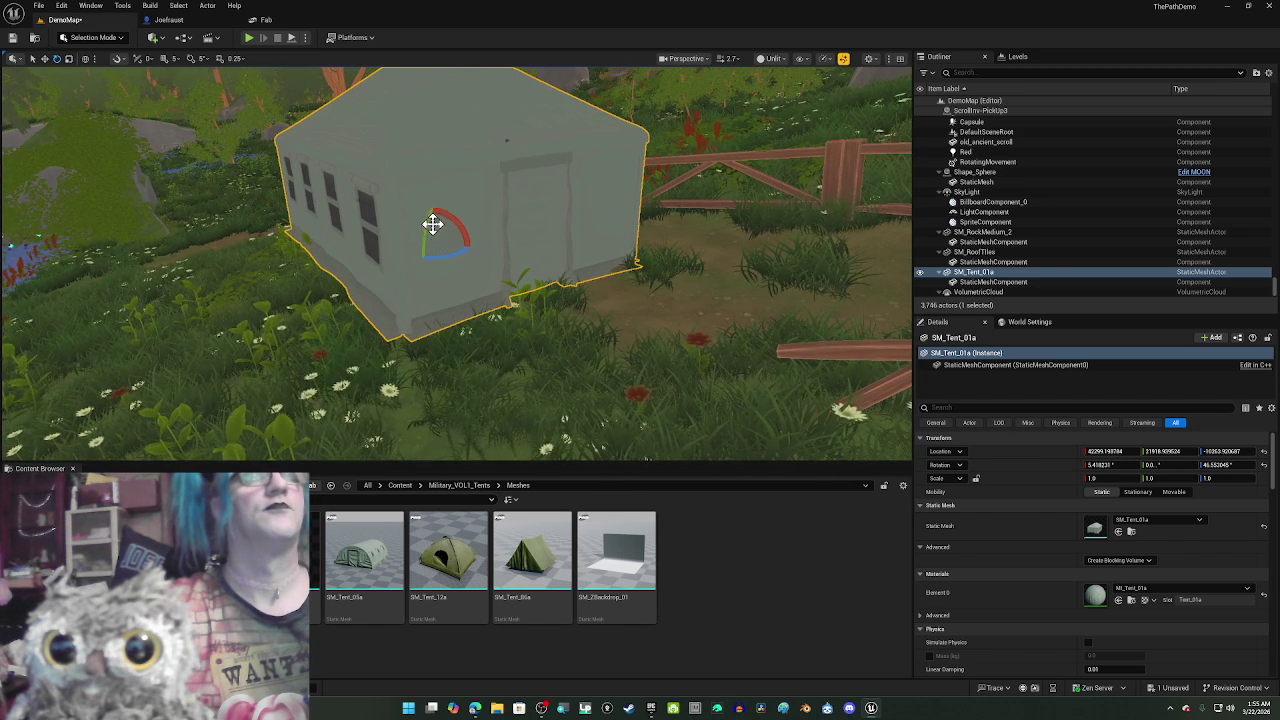
mouse_move(425, 225)
mouse_down()
mouse_move(425, 238)
mouse_move(430, 207)
mouse_up()
key(w)
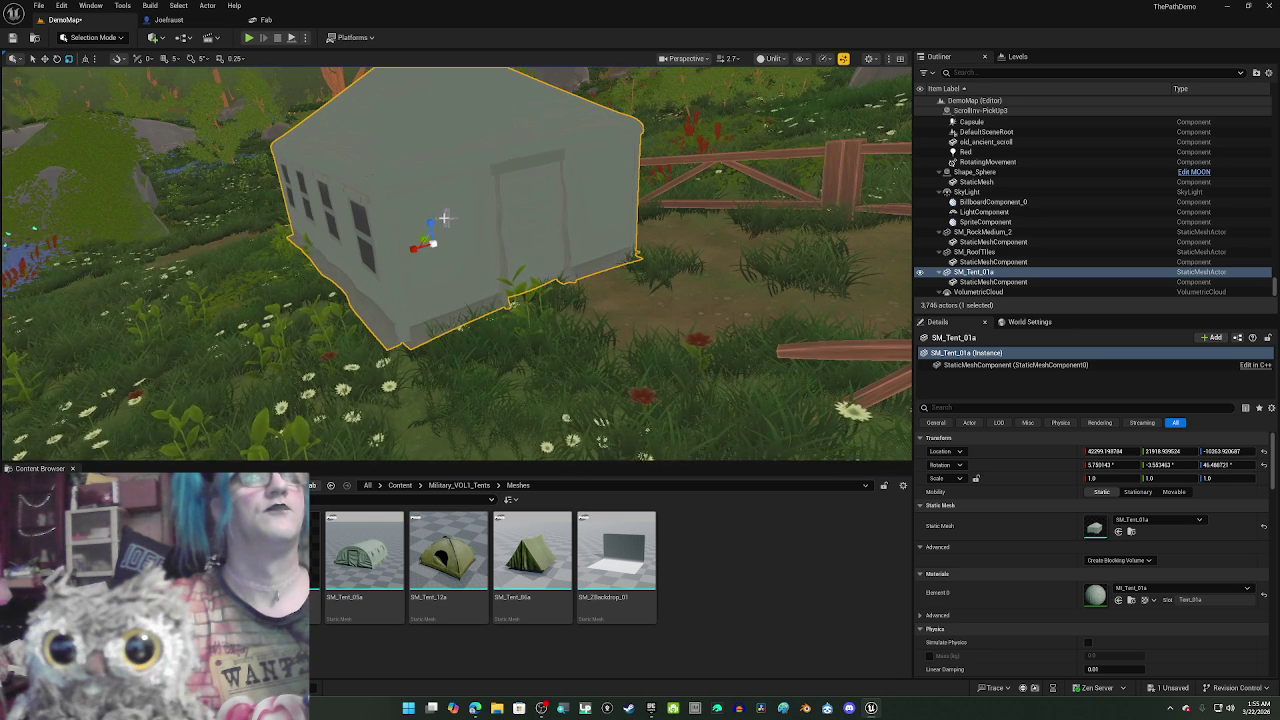
drag(432, 222, 434, 232)
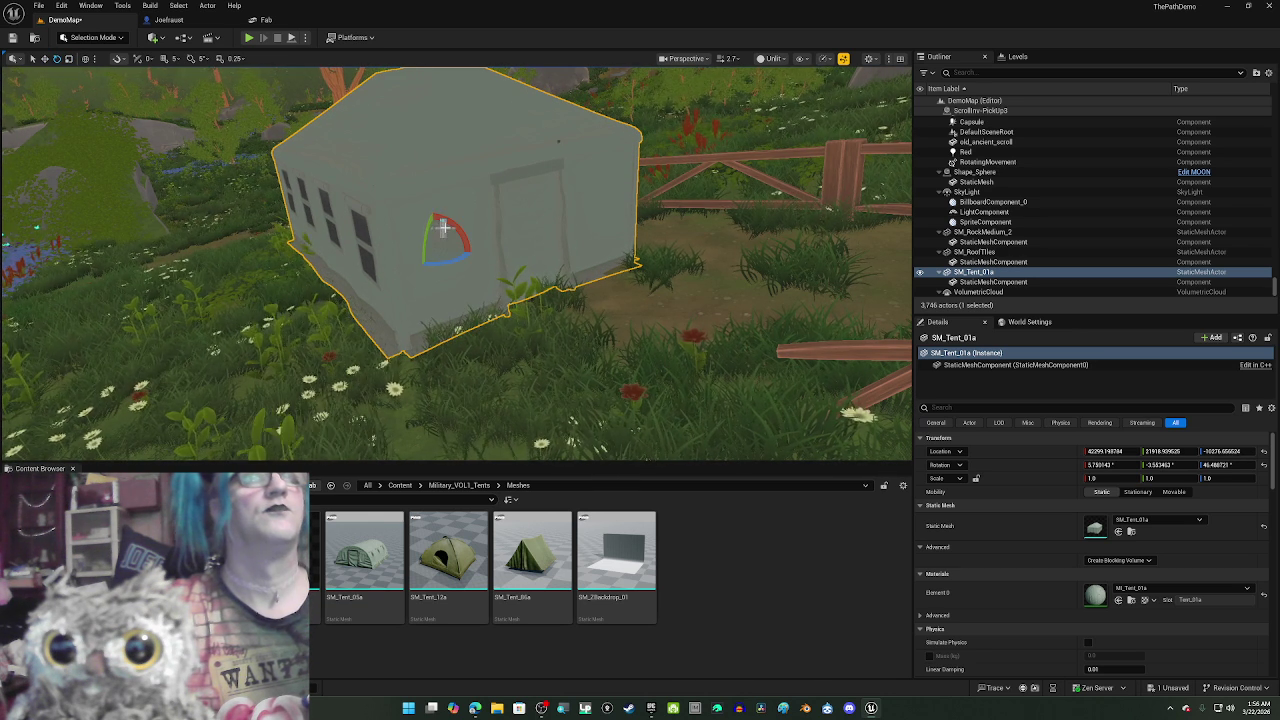
mouse_move(449, 226)
mouse_down()
mouse_move(410, 265)
mouse_move(378, 229)
mouse_up()
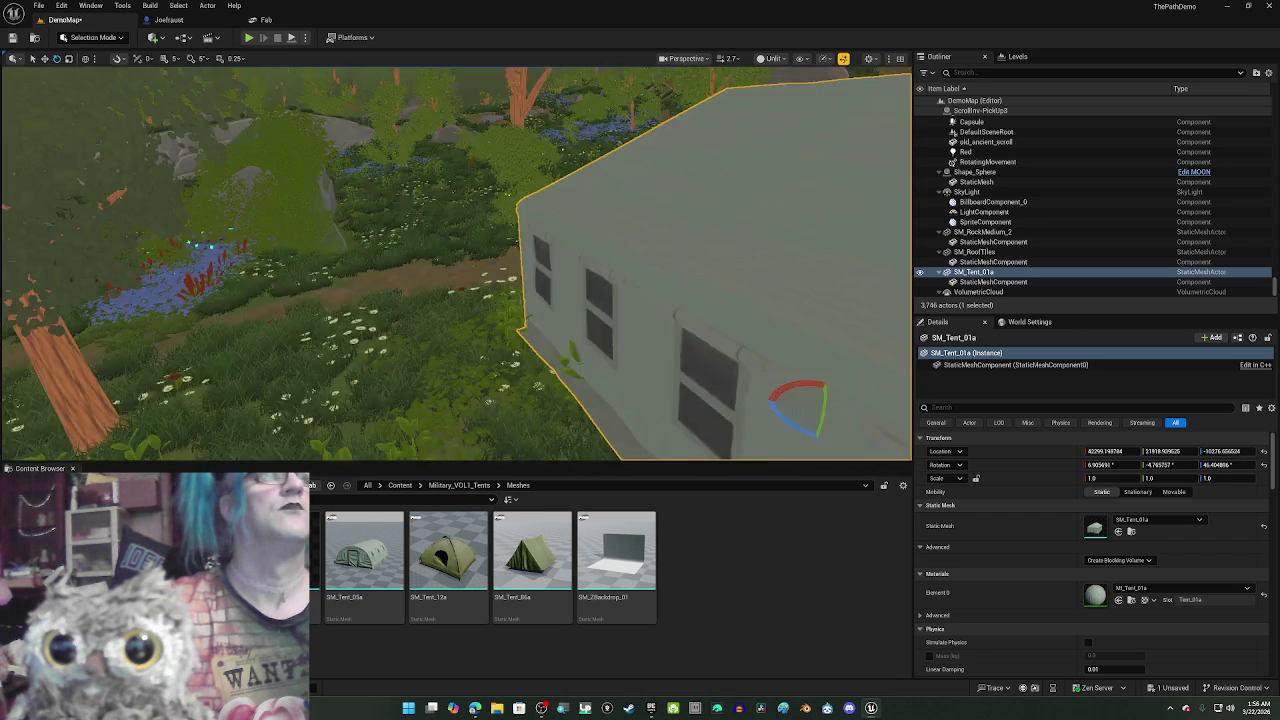
mouse_move(378, 229)
mouse_down()
mouse_move(400, 240)
mouse_move(470, 229)
mouse_up()
key(f)
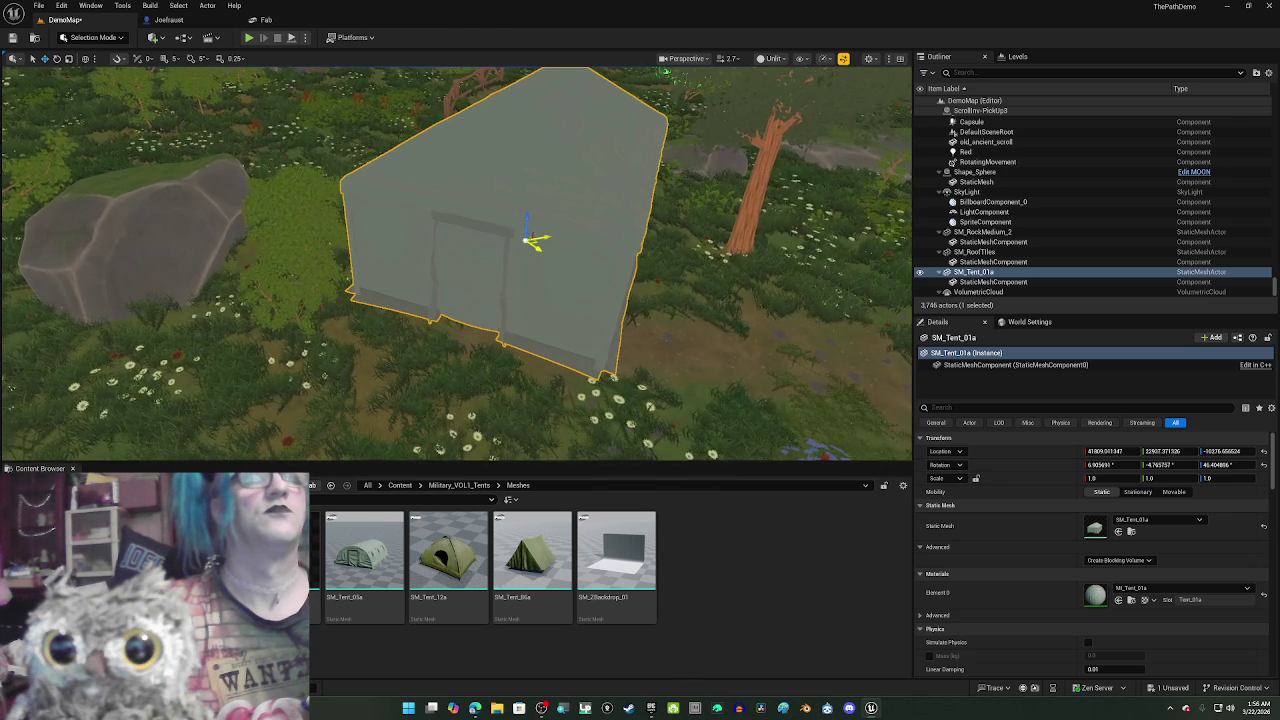
- Sink SM_Tent_01a deeper into the ground, then raise it and nudge its height
key(f)
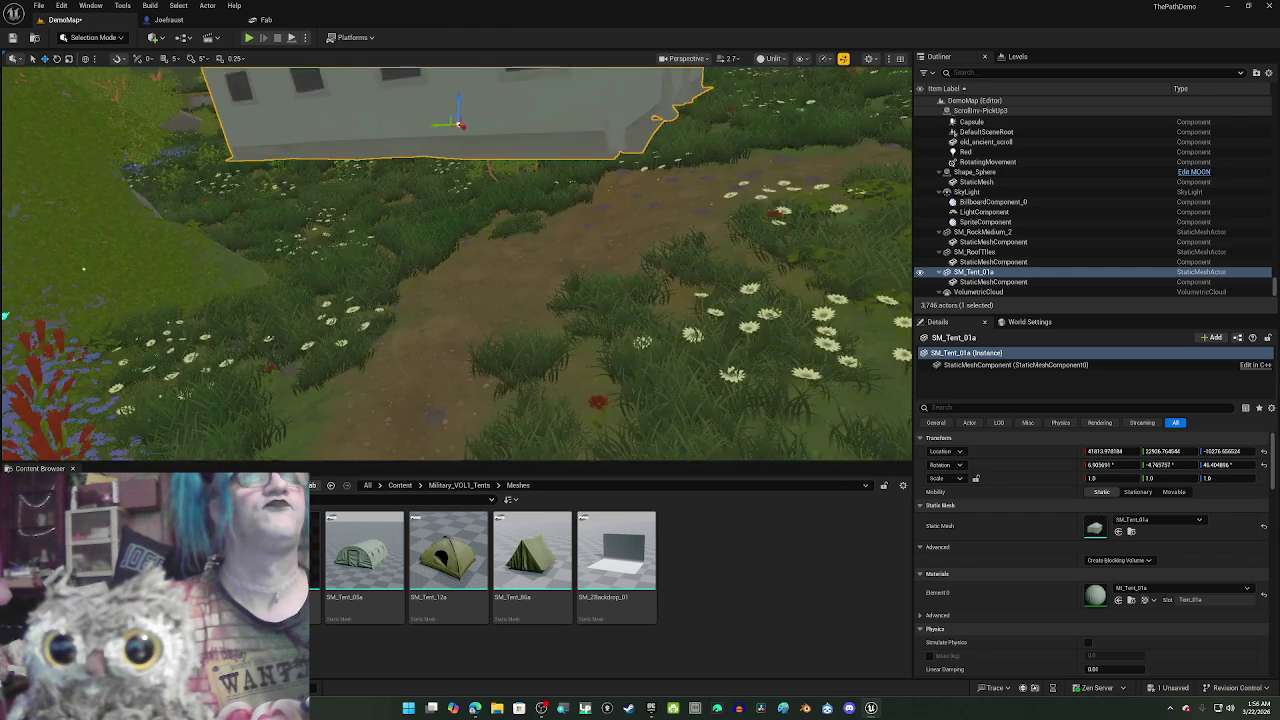
drag(666, 246, 623, 171)
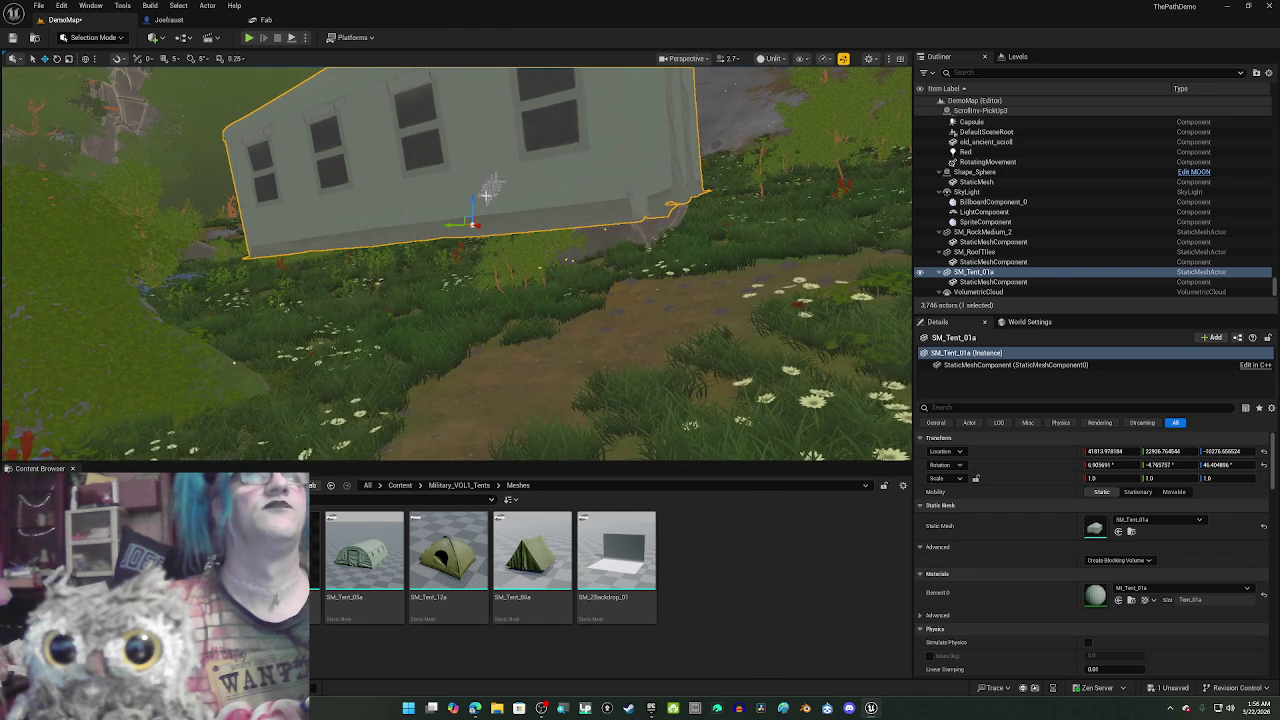
drag(474, 210, 474, 234)
scroll(493, 184, up, 3)
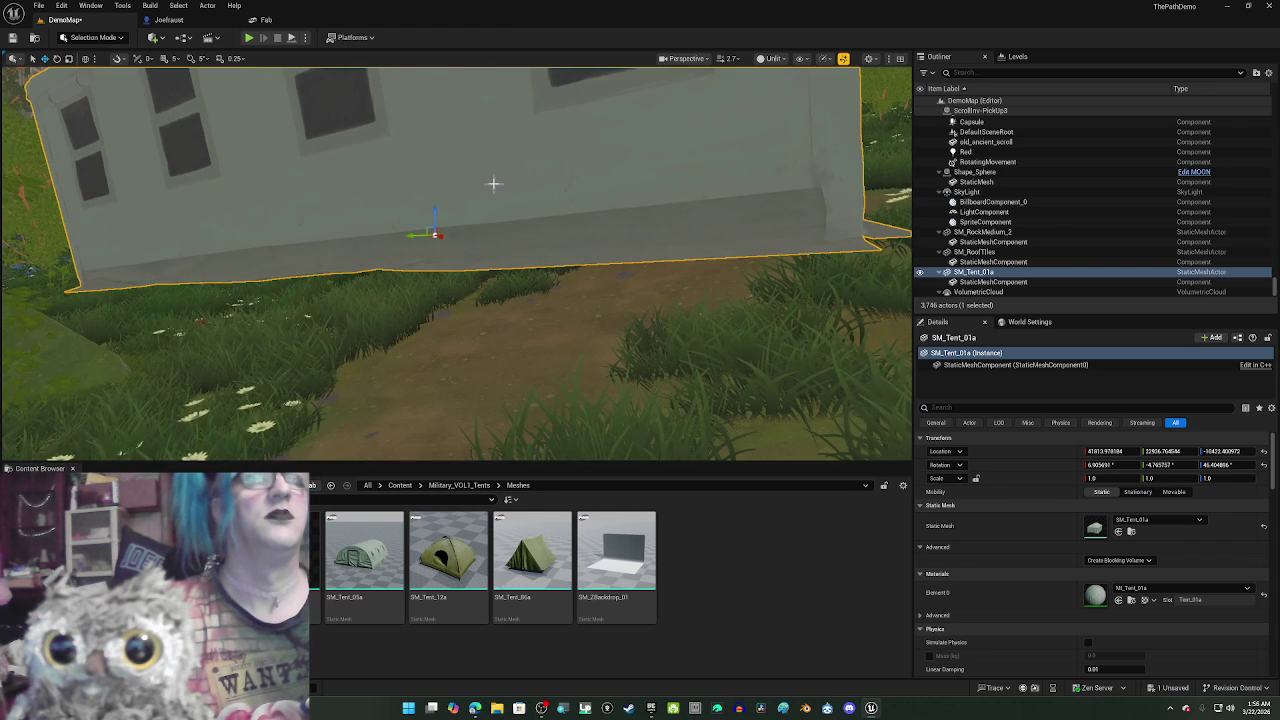
mouse_move(435, 211)
mouse_down()
mouse_move(456, 306)
mouse_move(430, 300)
mouse_up()
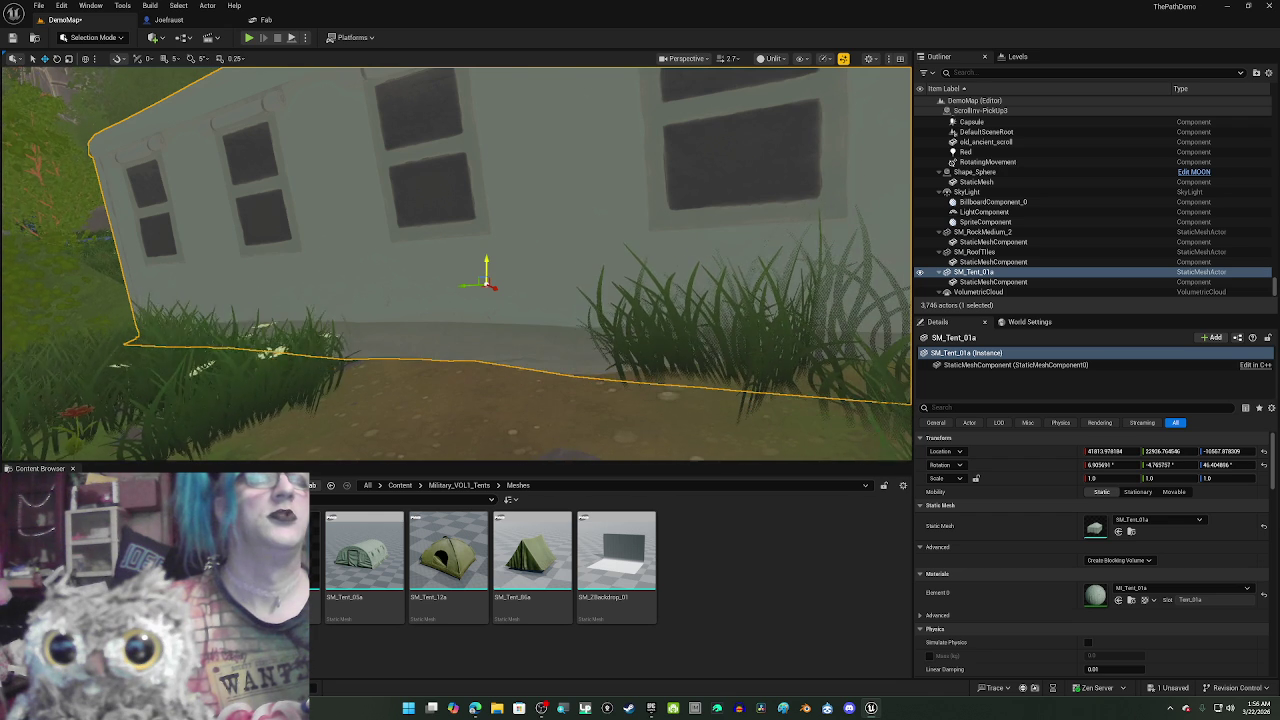
mouse_move(430, 300)
mouse_down()
mouse_move(474, 243)
mouse_move(452, 232)
mouse_up()
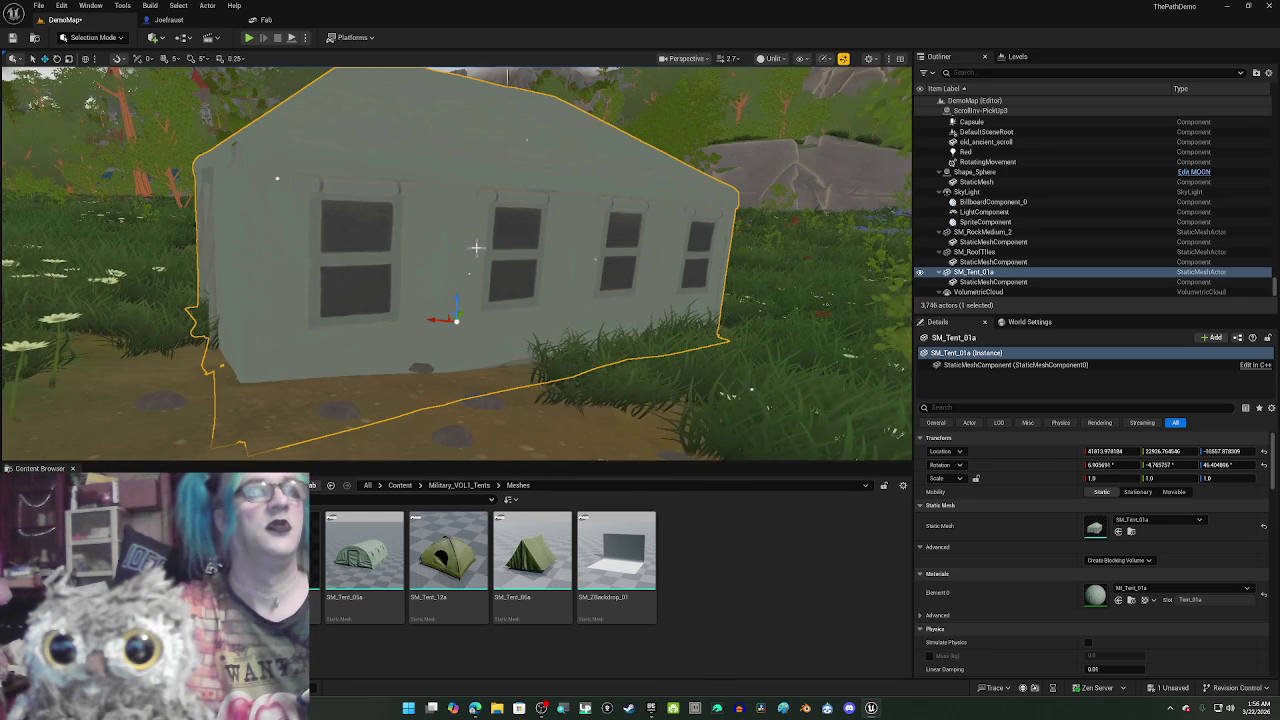
drag(408, 308, 428, 298)
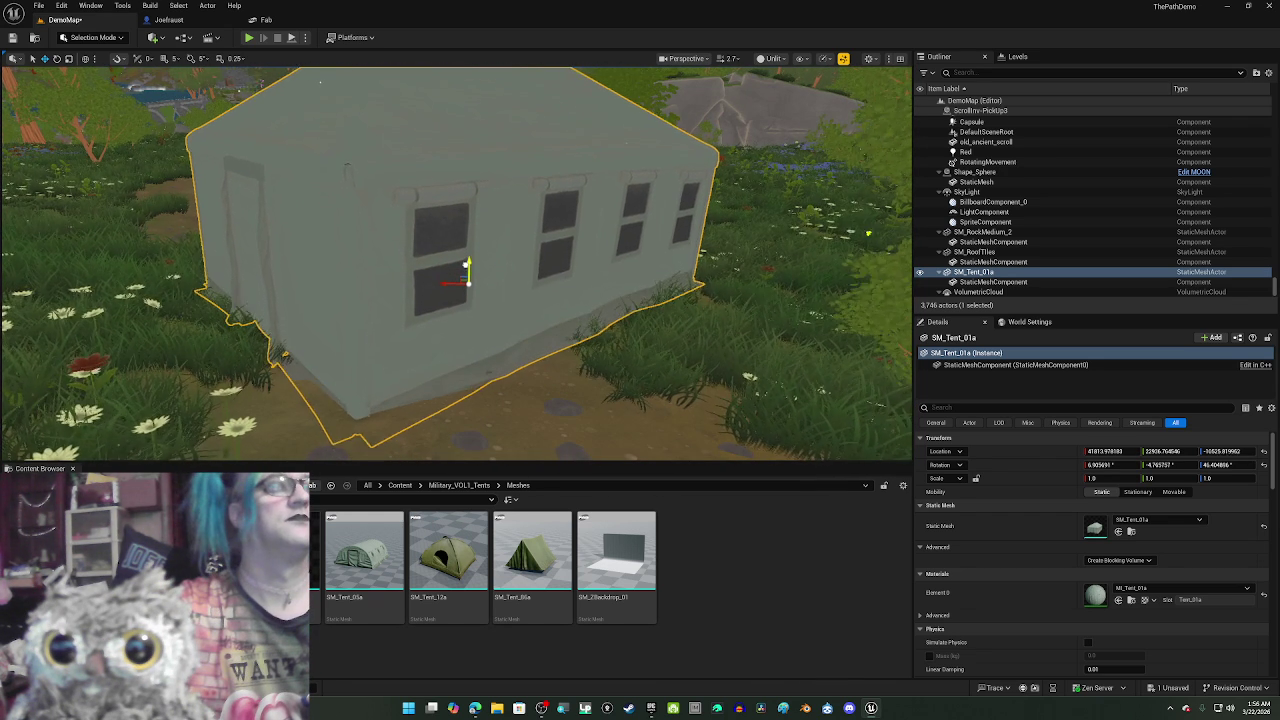
mouse_move(465, 256)
mouse_down()
mouse_move(468, 270)
mouse_move(461, 254)
mouse_move(253, 280)
mouse_move(53, 280)
mouse_up()
scroll(456, 262, up, 2)
mouse_move(253, 272)
mouse_down()
mouse_move(253, 324)
mouse_move(259, 258)
mouse_up()
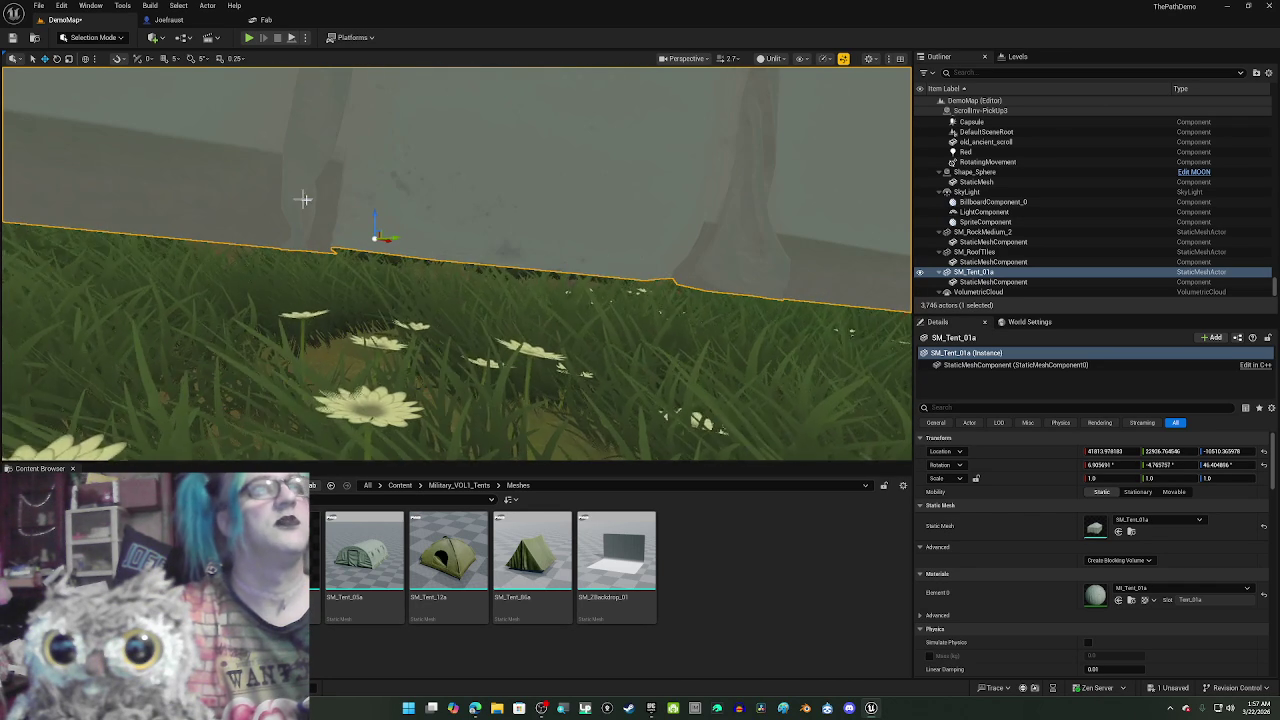
key(End)
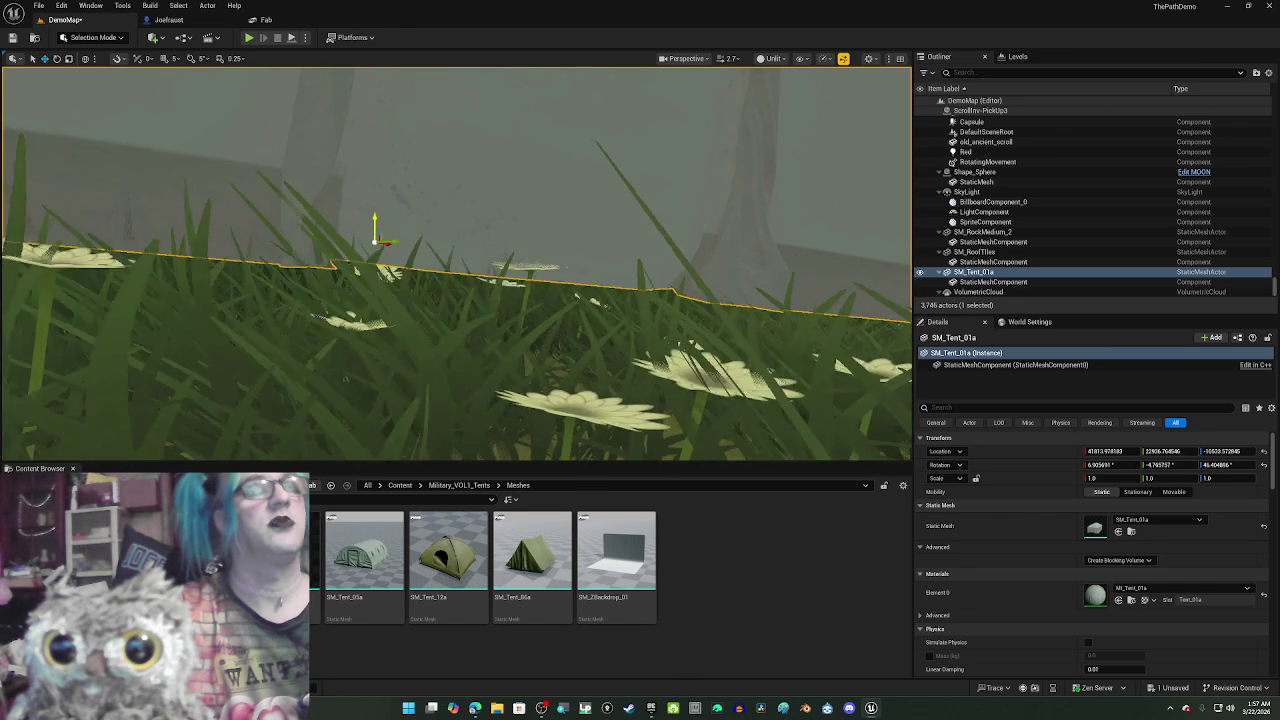
drag(378, 216, 349, 191)
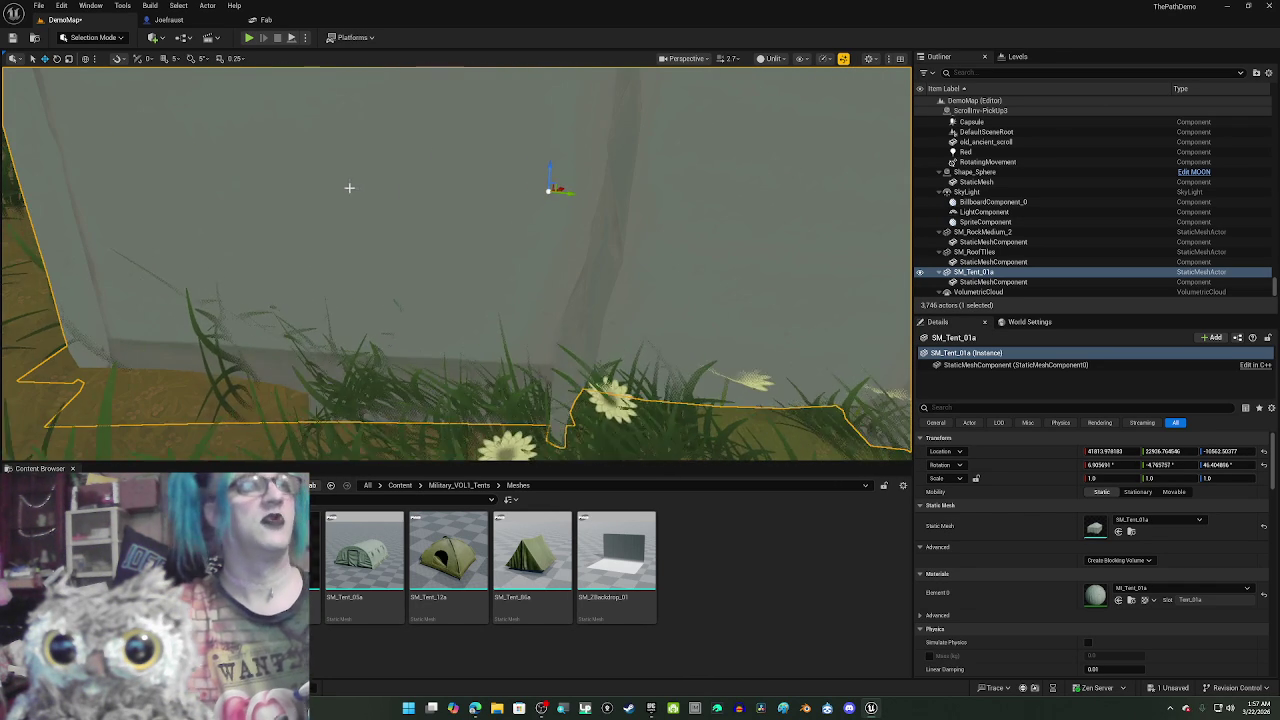
- Adjust the tent's tilt, then raise and lower it against the ground
key(e)
mouse_move(566, 165)
mouse_down()
mouse_move(550, 160)
mouse_move(572, 167)
mouse_move(545, 182)
mouse_move(725, 231)
mouse_move(717, 240)
mouse_up()
key(f)
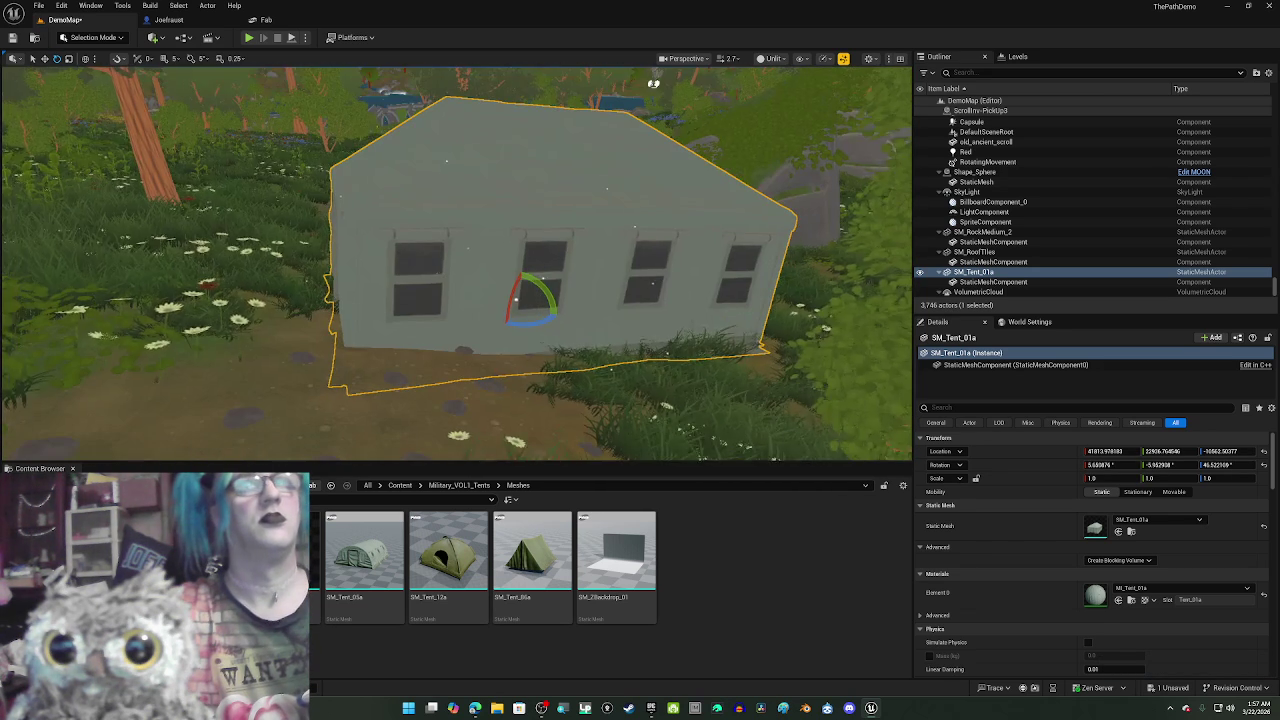
key(w)
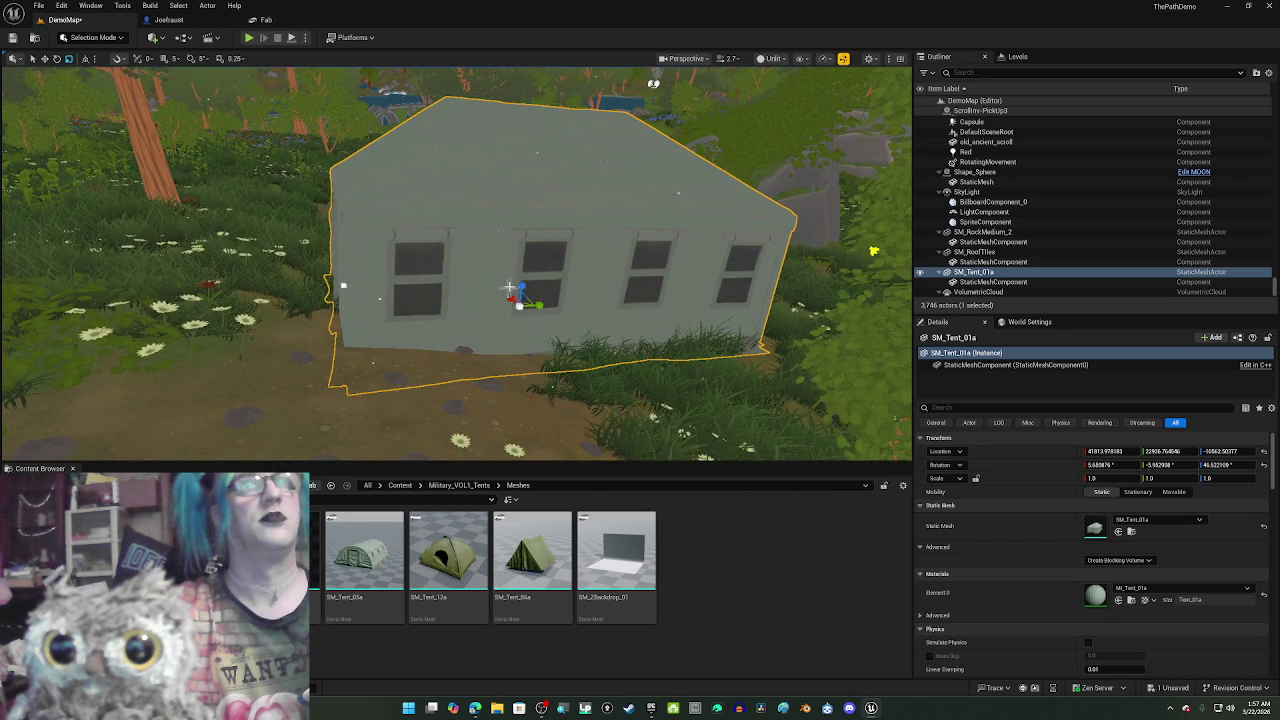
mouse_move(519, 285)
mouse_down()
mouse_move(519, 258)
mouse_move(428, 265)
mouse_move(360, 170)
mouse_move(315, 178)
mouse_move(377, 264)
mouse_up()
key(f)
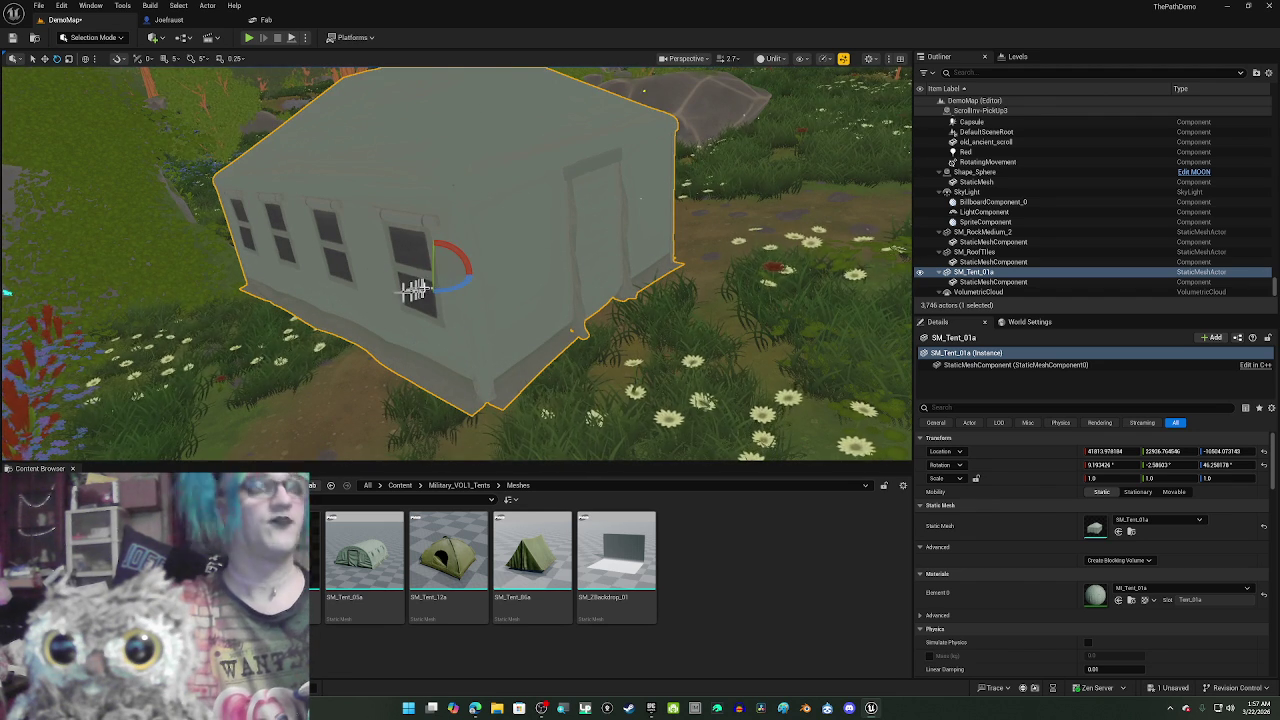
key(w)
drag(431, 254, 432, 288)
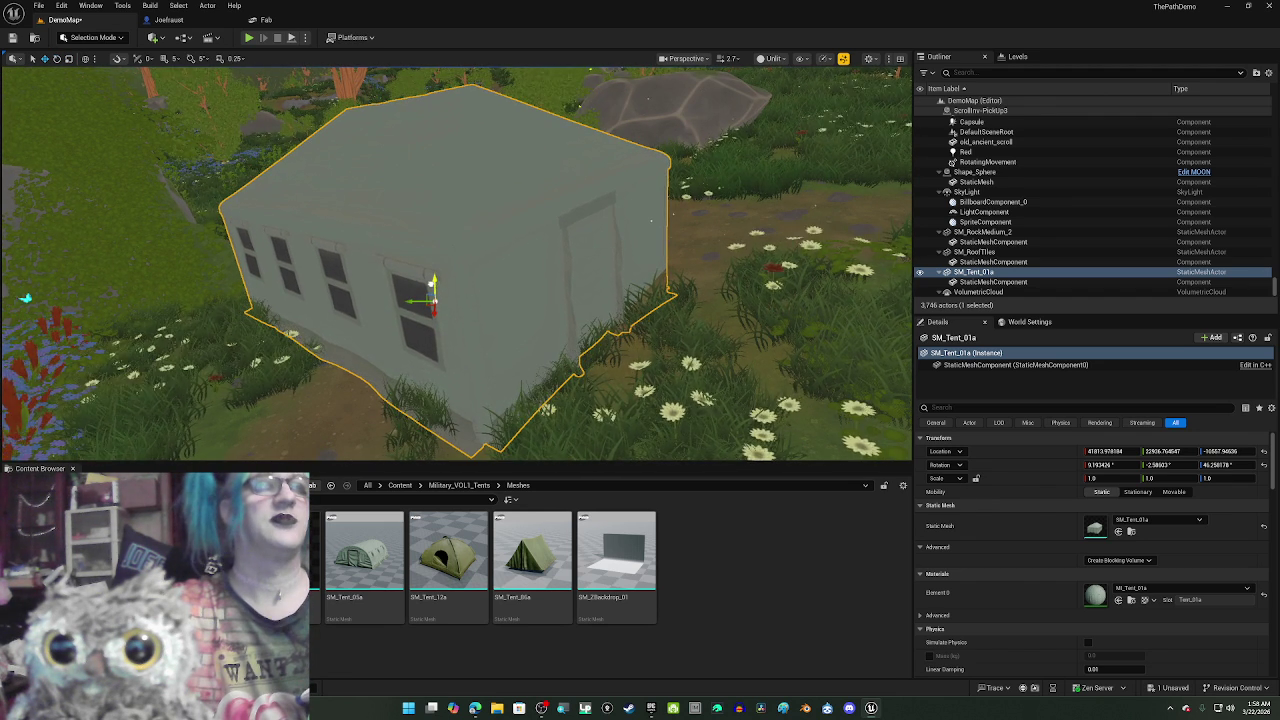
- Tilt the tent further, then delete it from the level
scroll(75, 358, up, 5)
key(f)
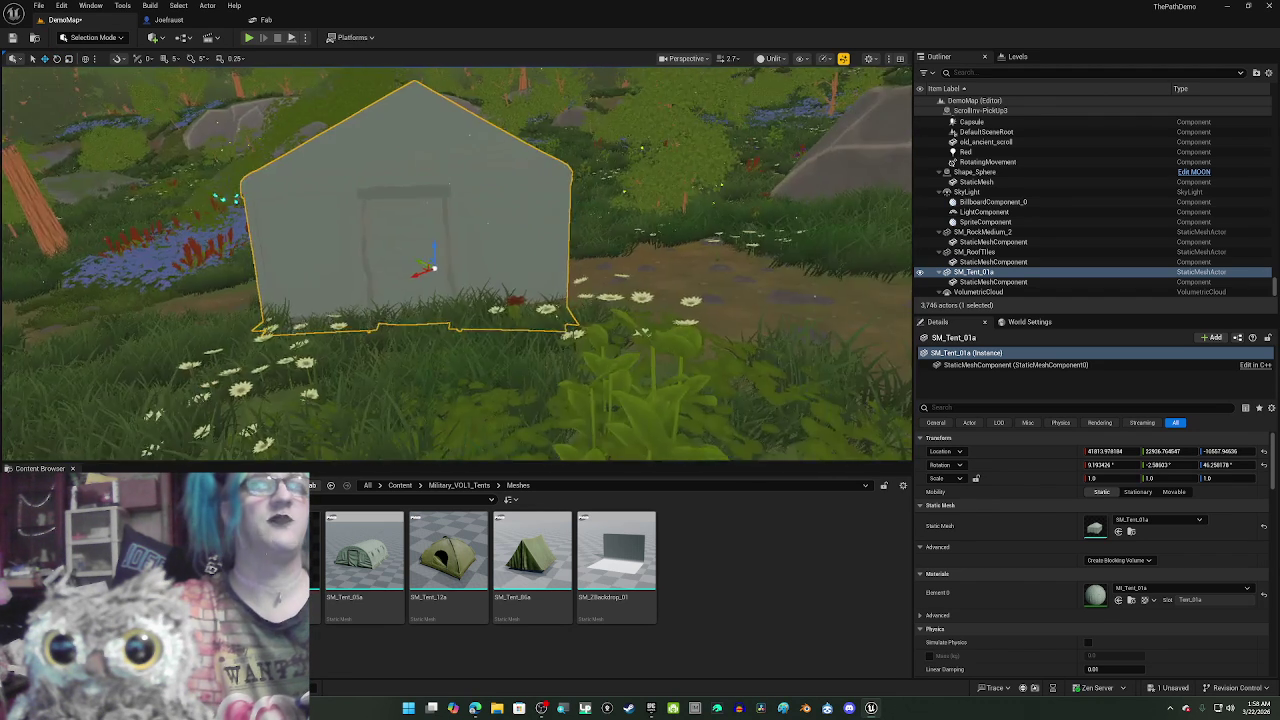
key(e)
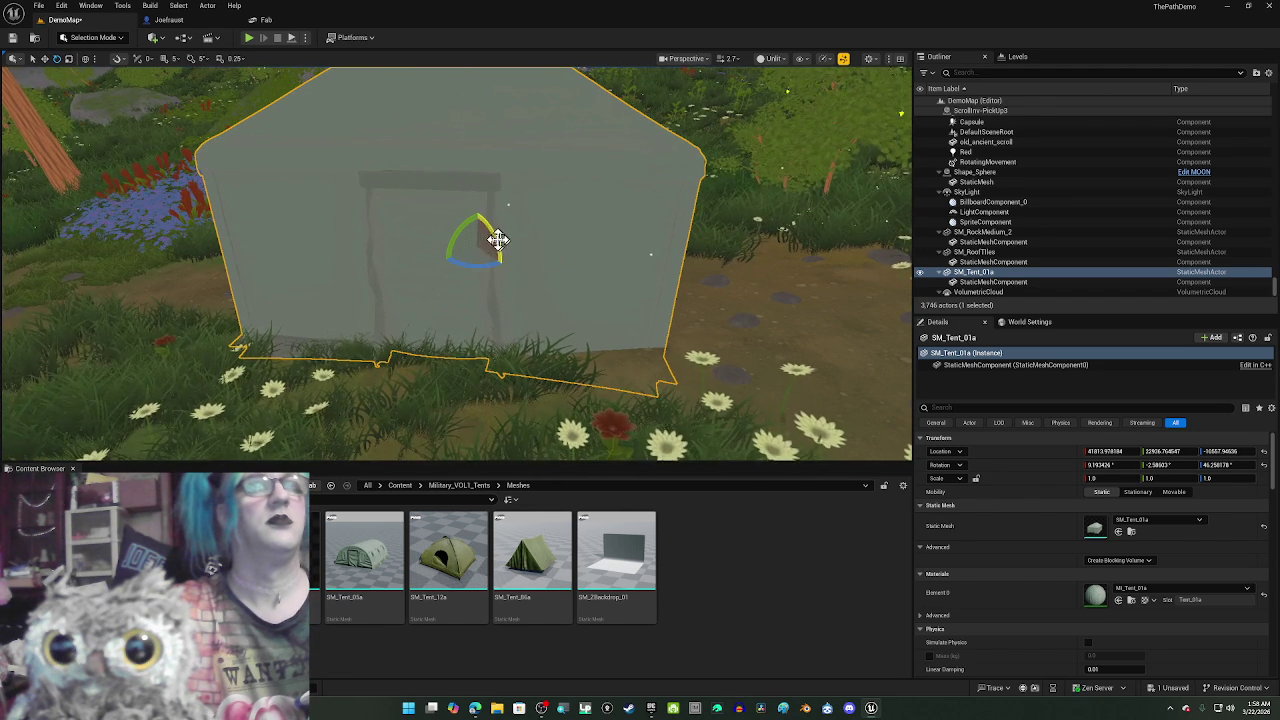
drag(494, 240, 475, 212)
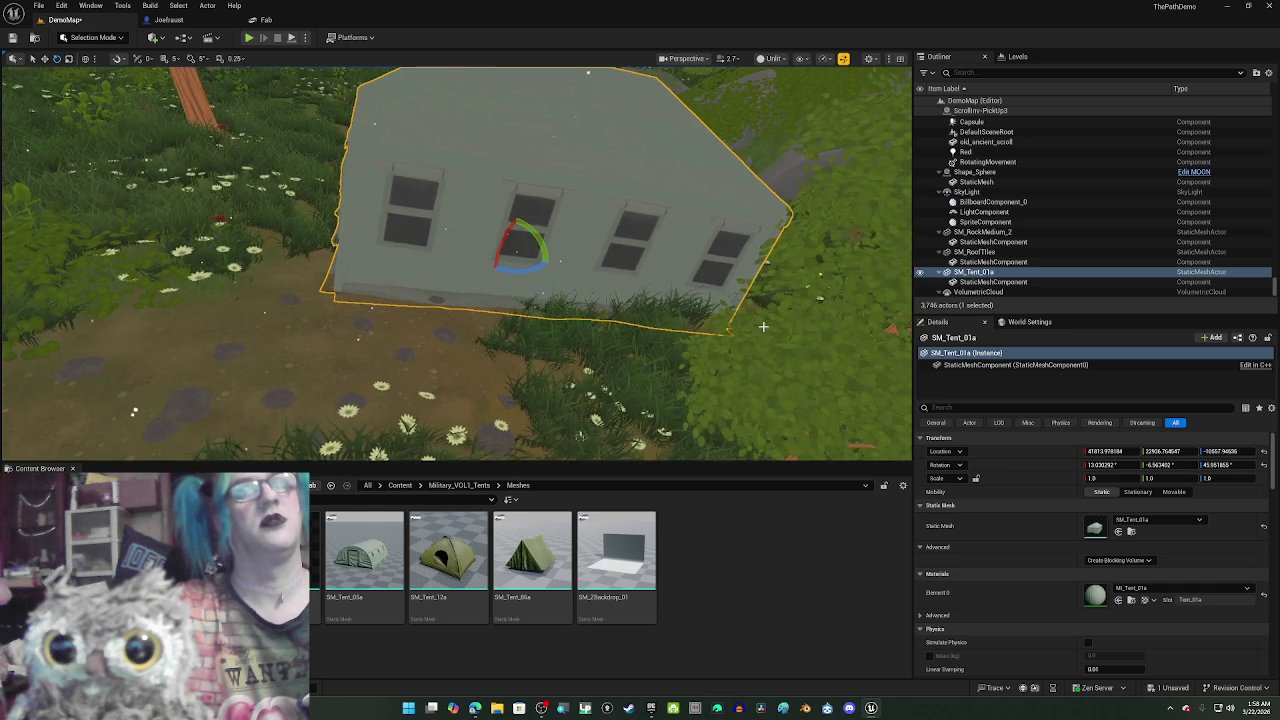
key(Delete)
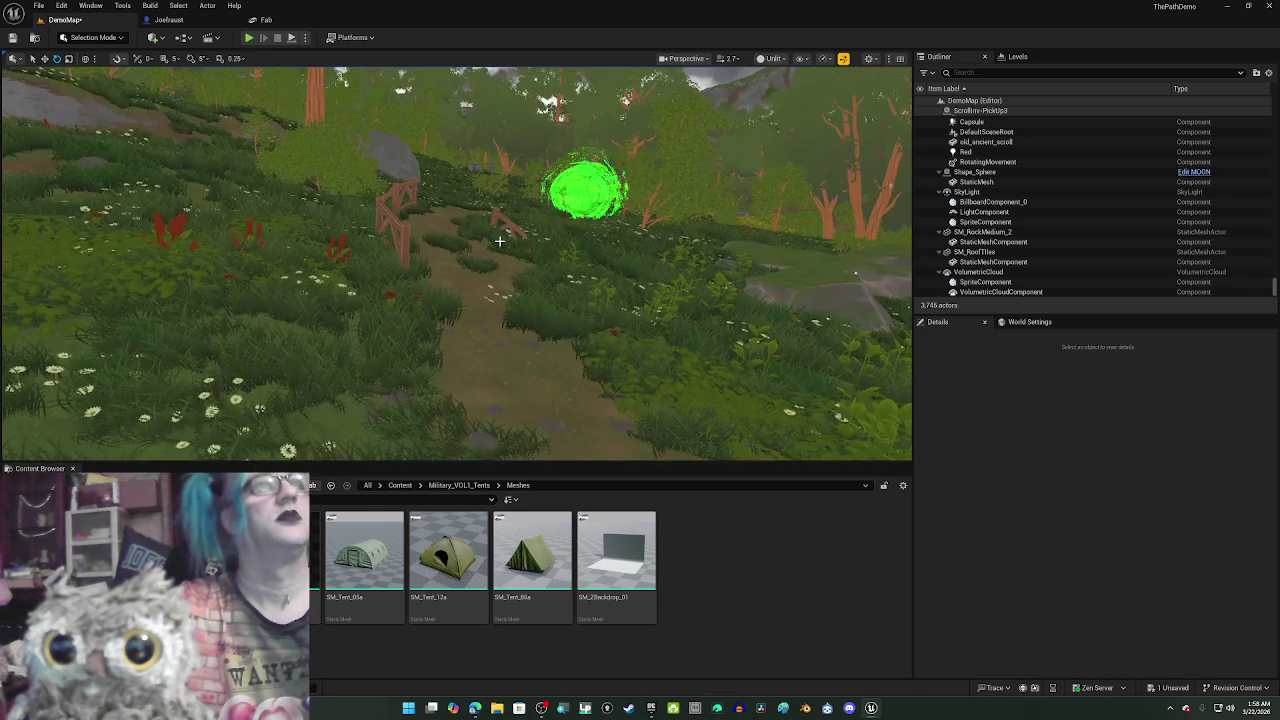
- Place SM_Tent_86a on the forest path, raise it, turn it about 8.5 degrees, then delete it
mouse_move(541, 291)
mouse_down()
mouse_move(700, 291)
mouse_move(620, 291)
mouse_move(620, 320)
mouse_move(580, 285)
mouse_move(640, 300)
mouse_move(485, 302)
mouse_move(600, 310)
mouse_move(454, 334)
mouse_up()
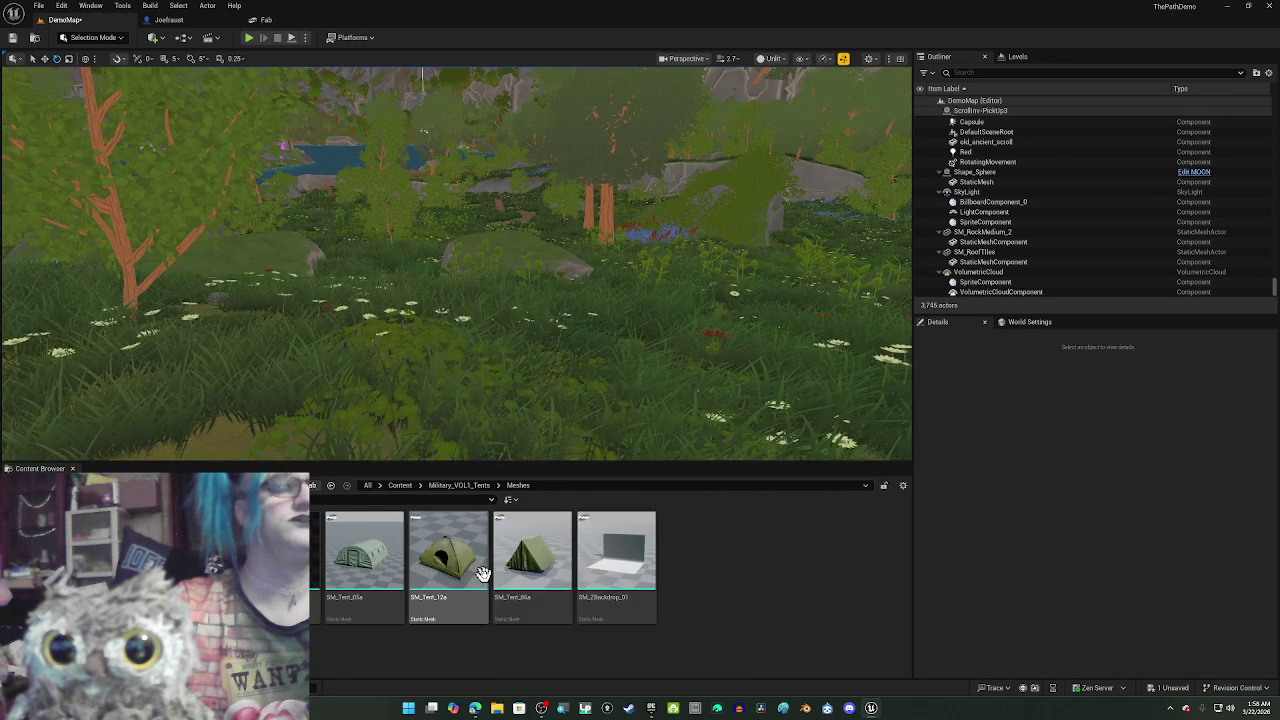
mouse_move(509, 566)
mouse_down()
mouse_move(480, 355)
mouse_move(547, 357)
mouse_up()
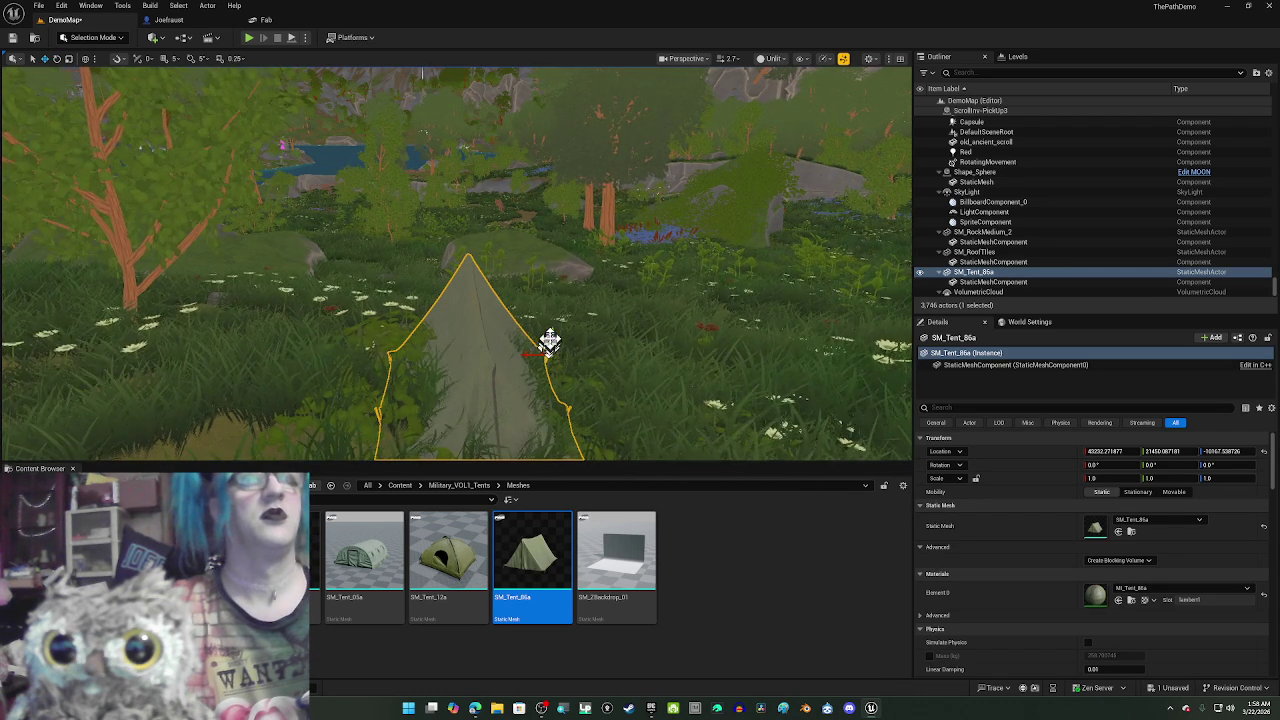
drag(548, 340, 551, 312)
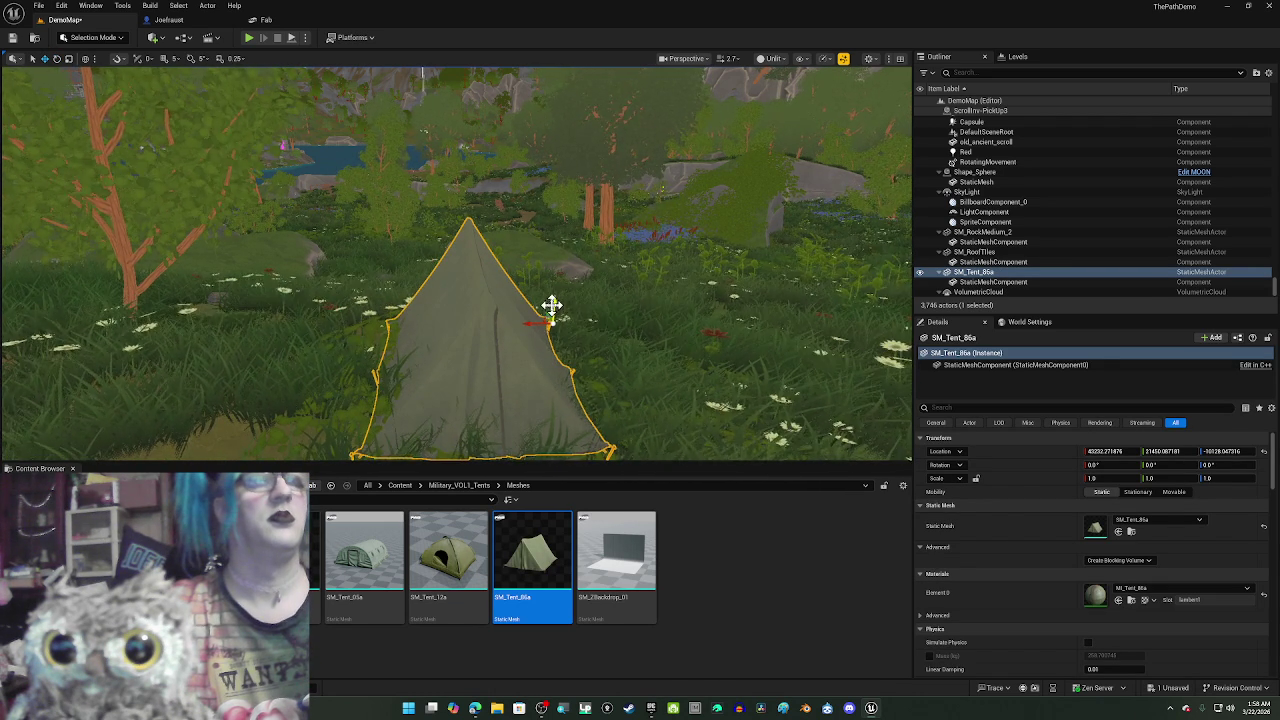
key(e)
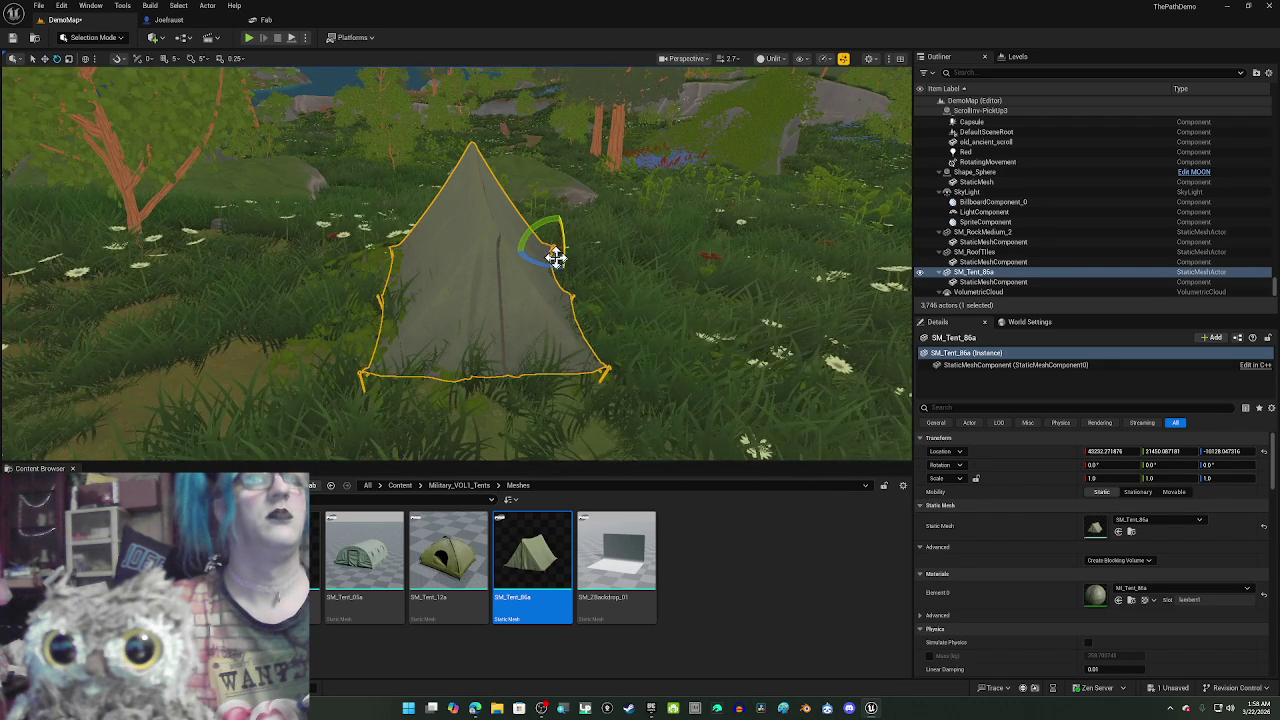
drag(533, 259, 558, 250)
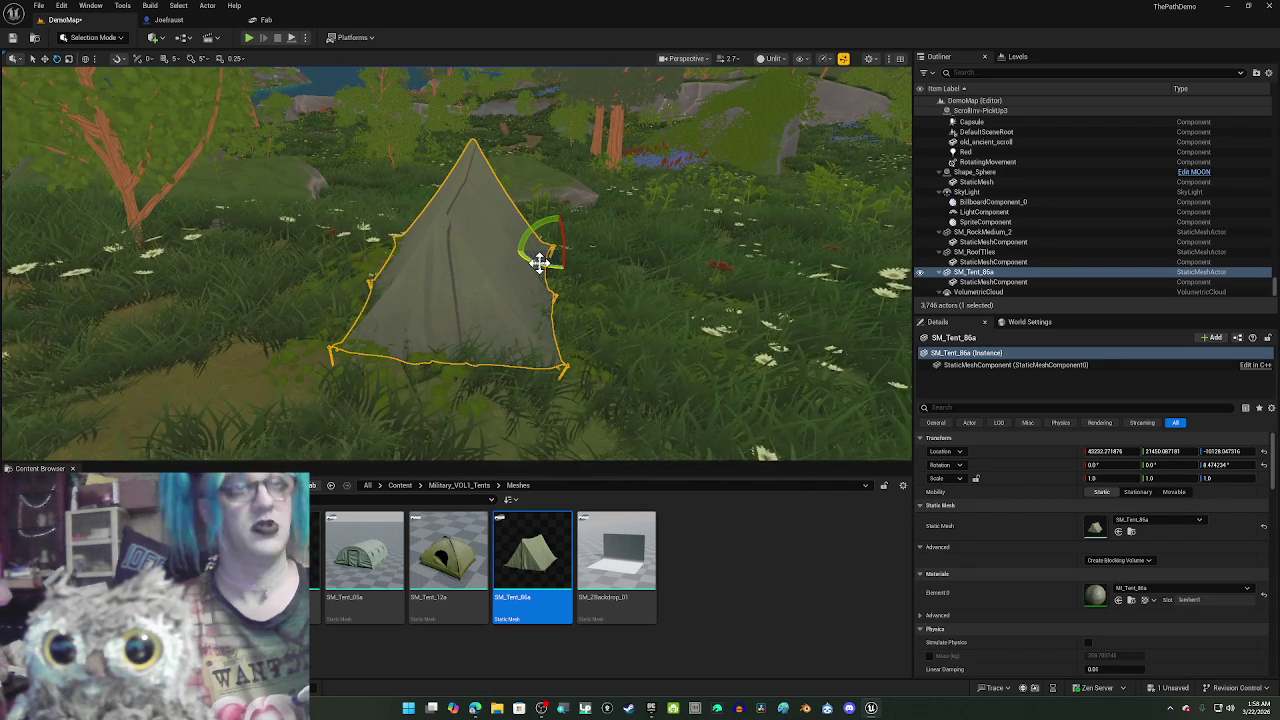
key(Delete)
- Place the SM_Tent_12a dome tent on the path and turn it to about -135.8 degrees
drag(428, 537, 549, 300)
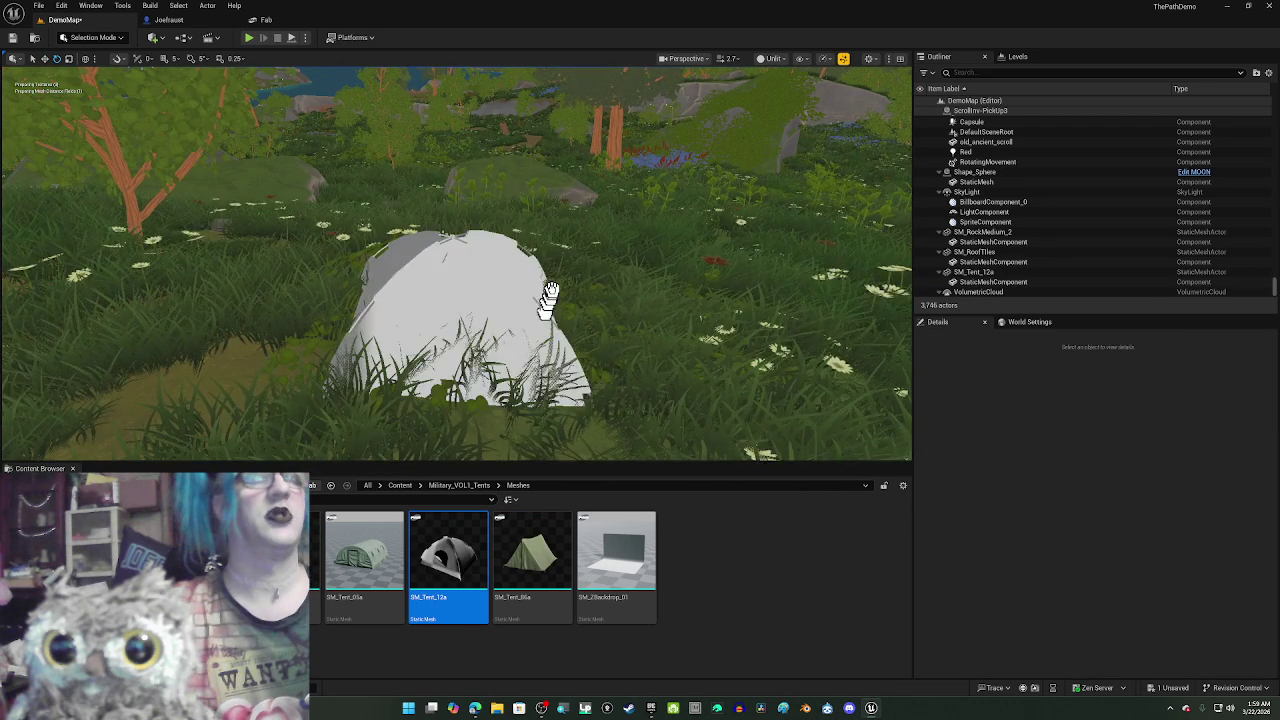
drag(621, 282, 625, 265)
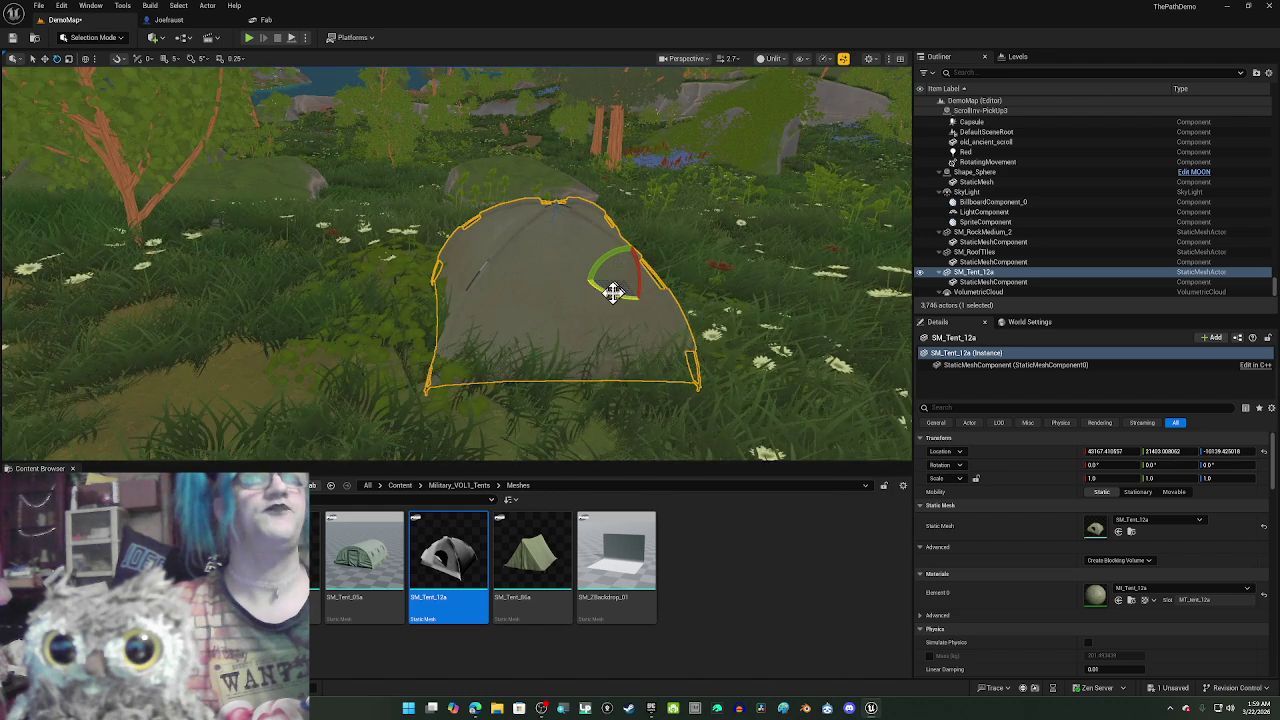
drag(611, 293, 505, 296)
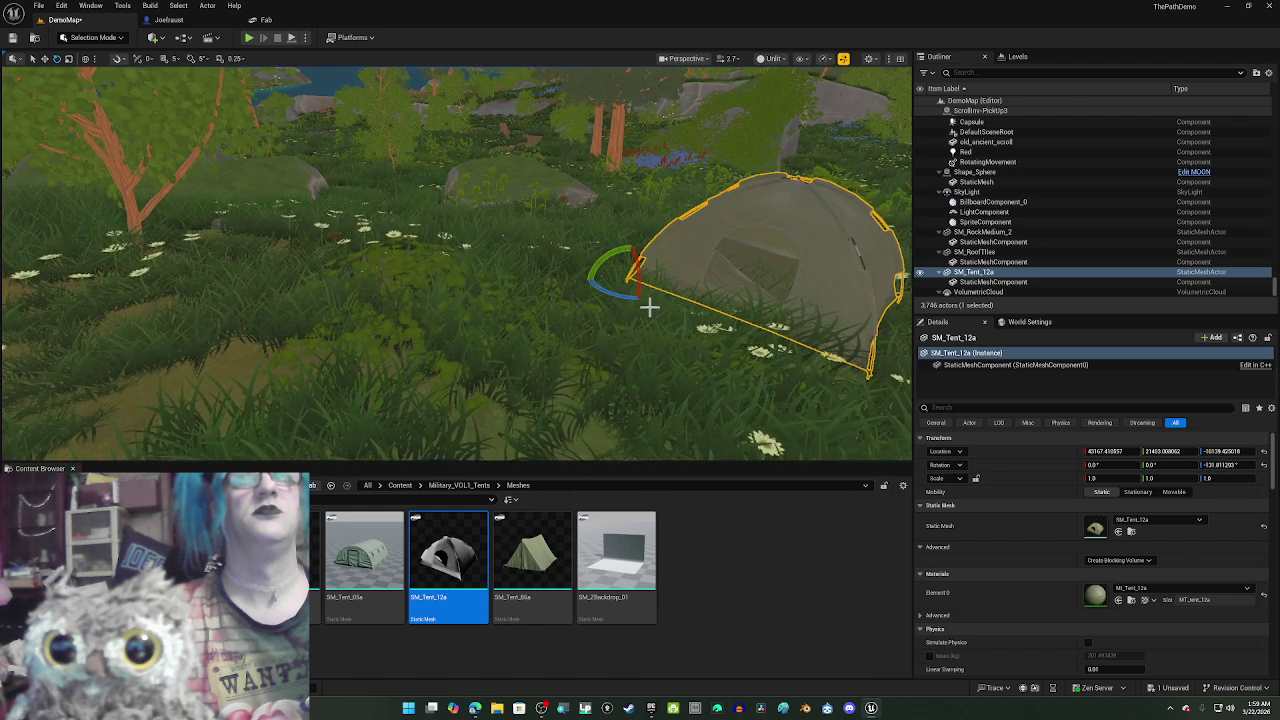
drag(668, 316, 760, 328)
drag(612, 288, 480, 292)
- Slide the dome tent into the grass beside the path near the mossy rock, and frame it
key(w)
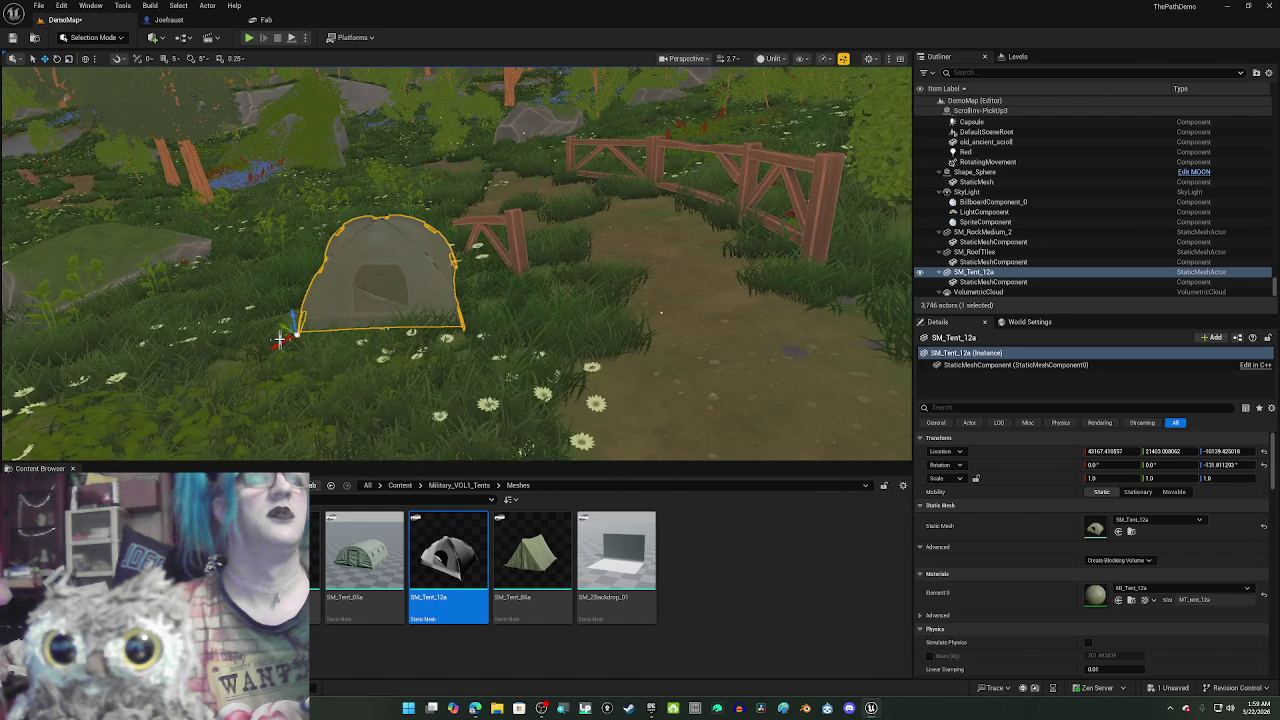
mouse_move(287, 330)
mouse_down()
mouse_move(318, 322)
mouse_move(385, 345)
mouse_move(408, 372)
mouse_move(398, 418)
mouse_move(560, 440)
mouse_move(152, 416)
mouse_move(160, 396)
mouse_move(30, 392)
mouse_up()
drag(168, 385, 222, 378)
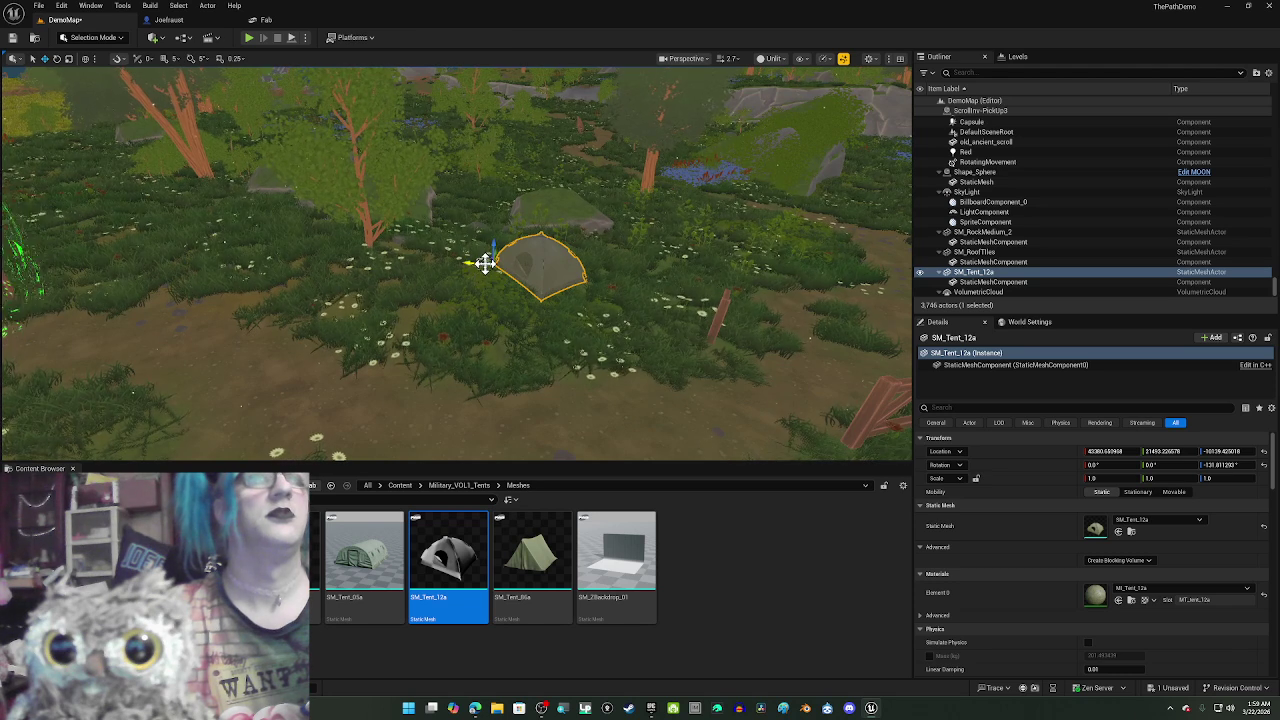
drag(485, 262, 478, 259)
drag(383, 283, 370, 242)
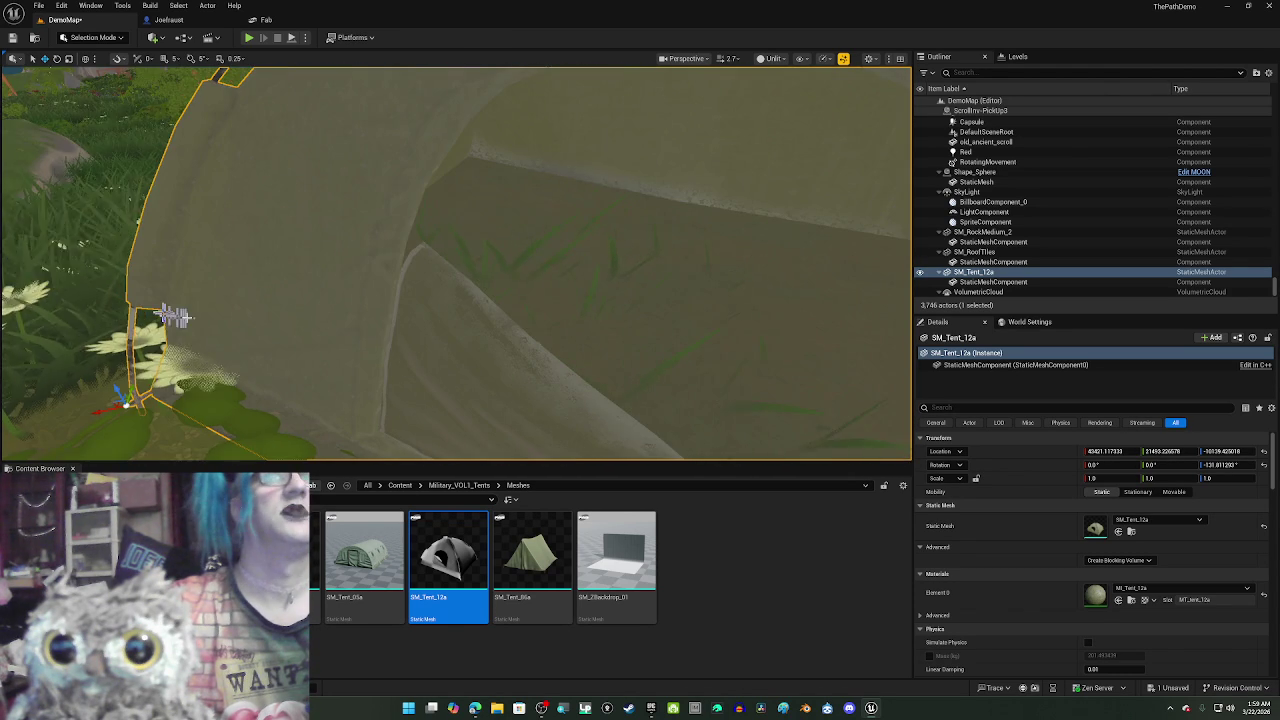
drag(409, 286, 409, 370)
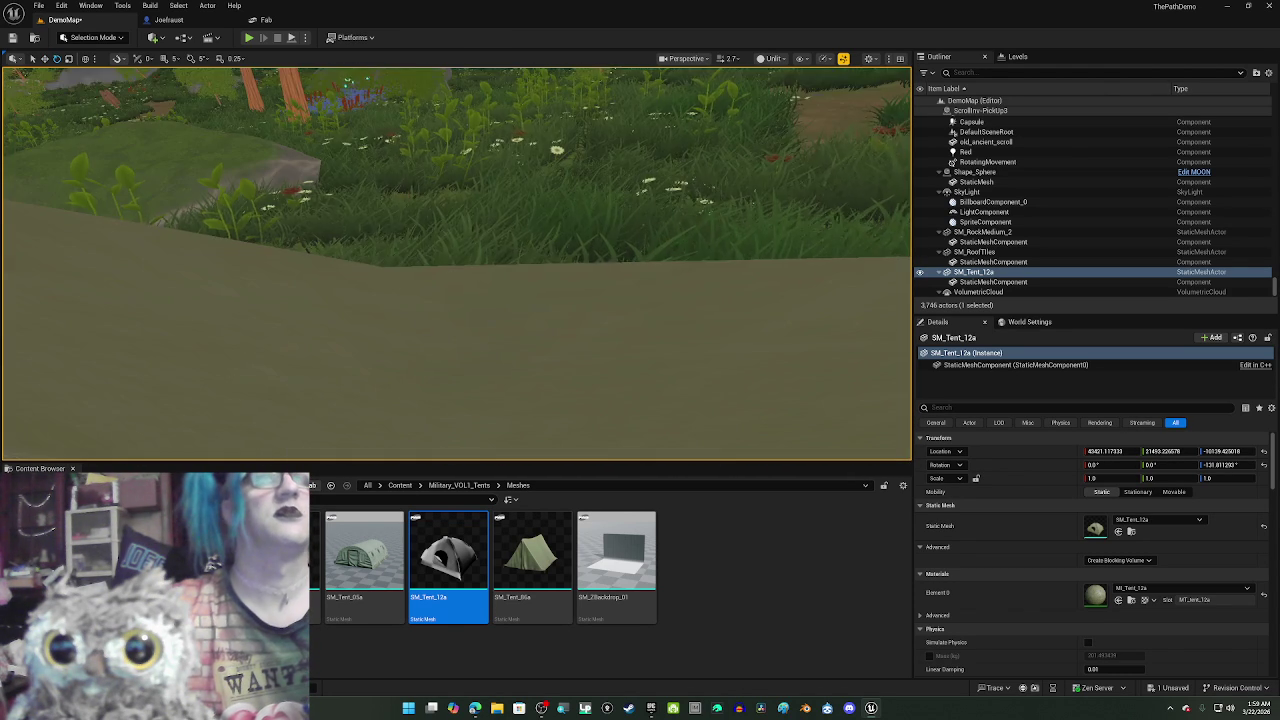
drag(432, 307, 432, 270)
key(f)
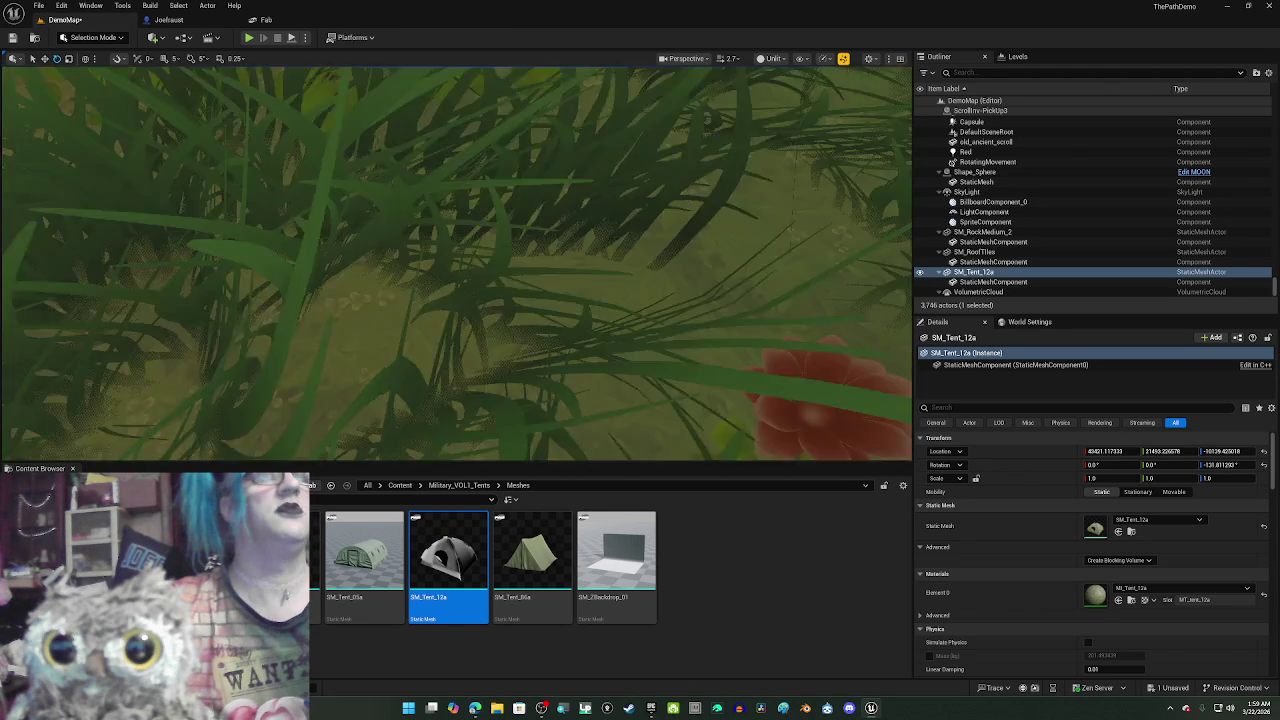
mouse_move(456, 263)
mouse_down()
mouse_move(500, 230)
mouse_move(485, 242)
mouse_up()
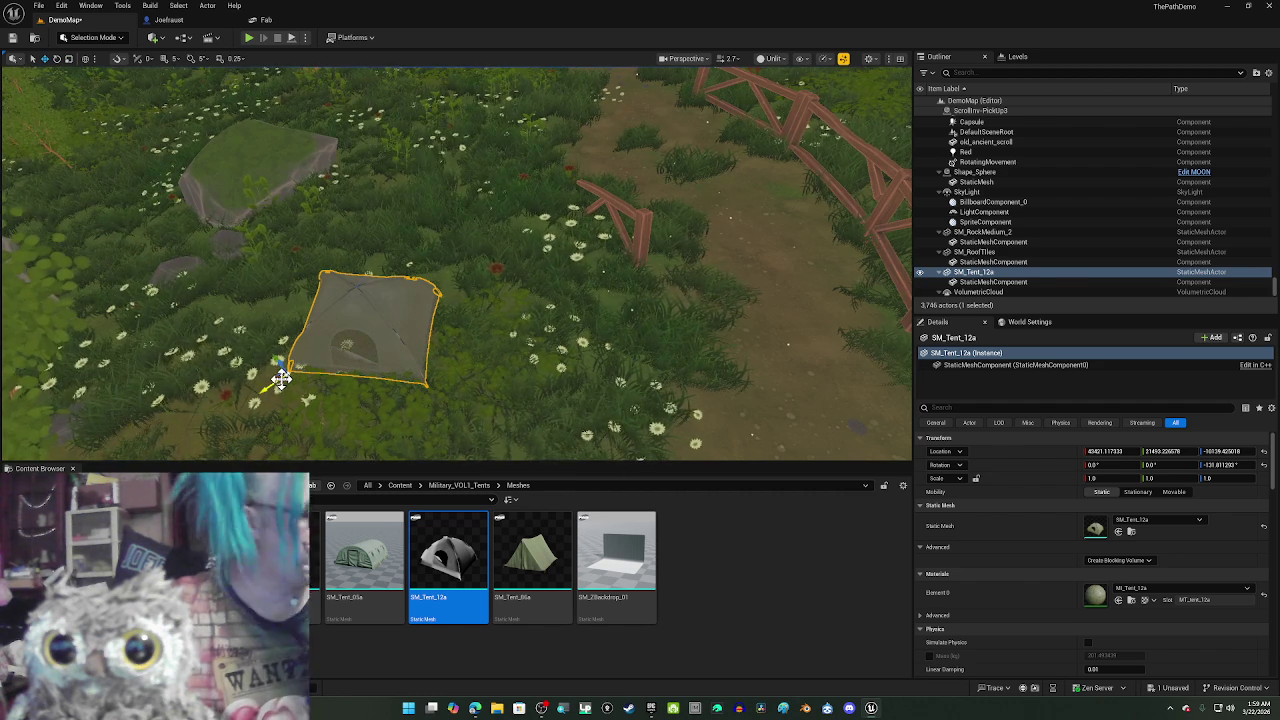
- Select the SM_Tent_12a dome tent, move it onto the dirt path and lower it to the ground
click(459, 359)
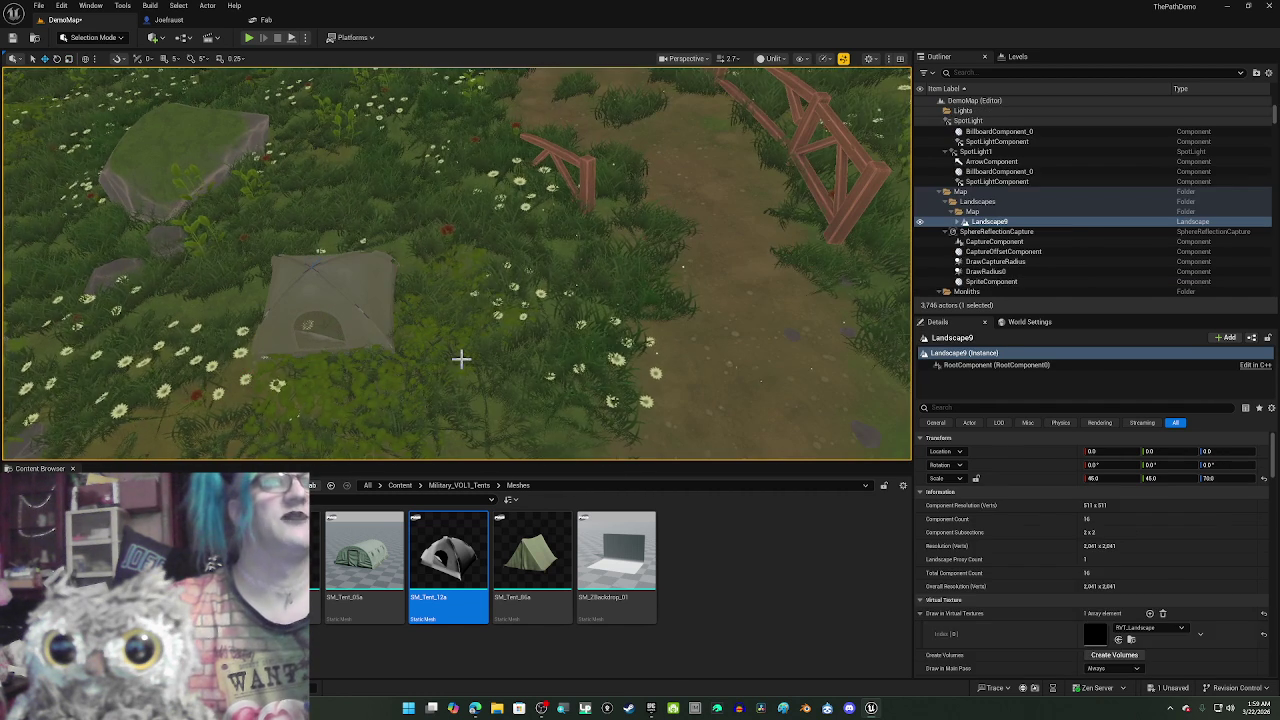
click(498, 340)
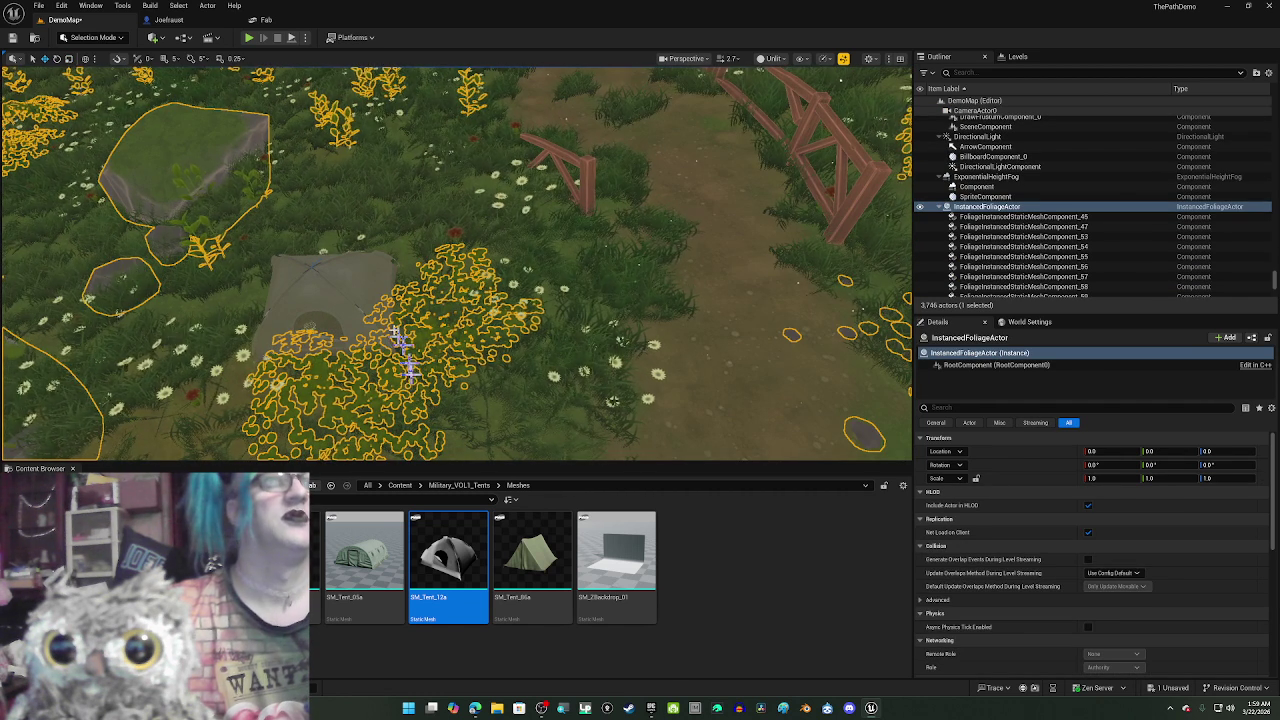
click(355, 287)
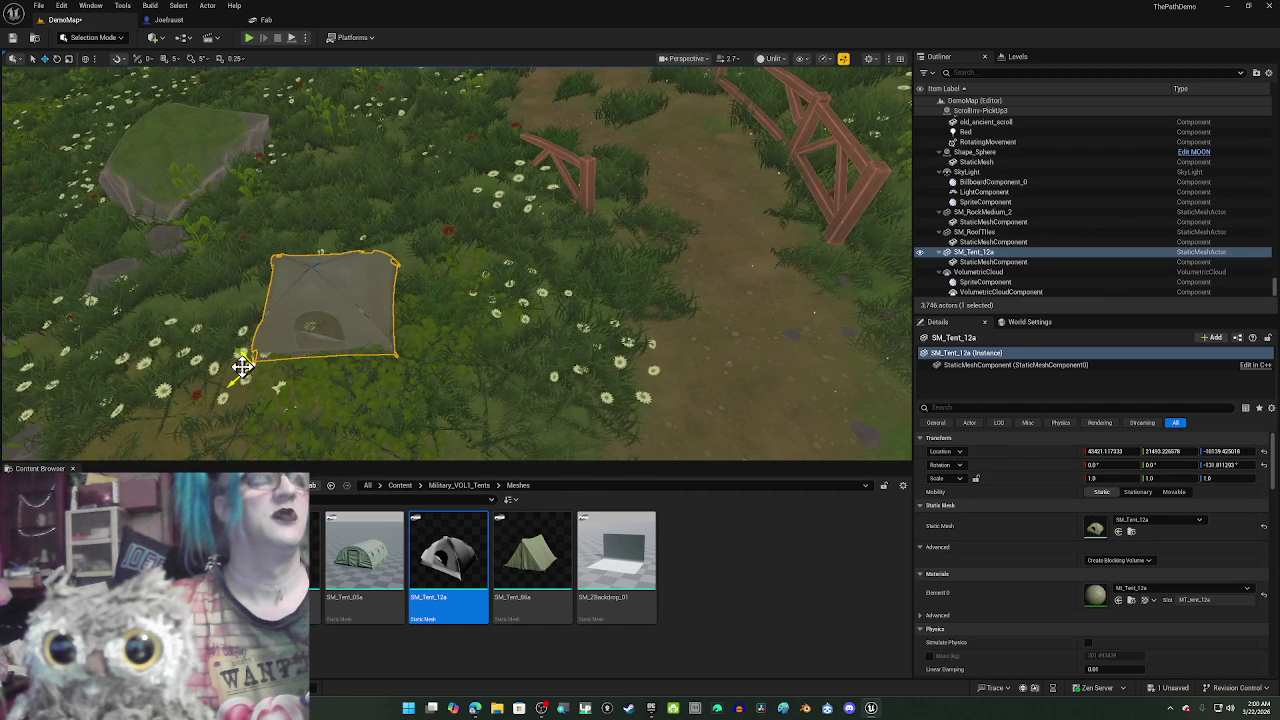
mouse_move(244, 362)
mouse_down()
mouse_move(294, 391)
mouse_move(285, 307)
mouse_move(270, 300)
mouse_up()
key(f)
key(e)
key(w)
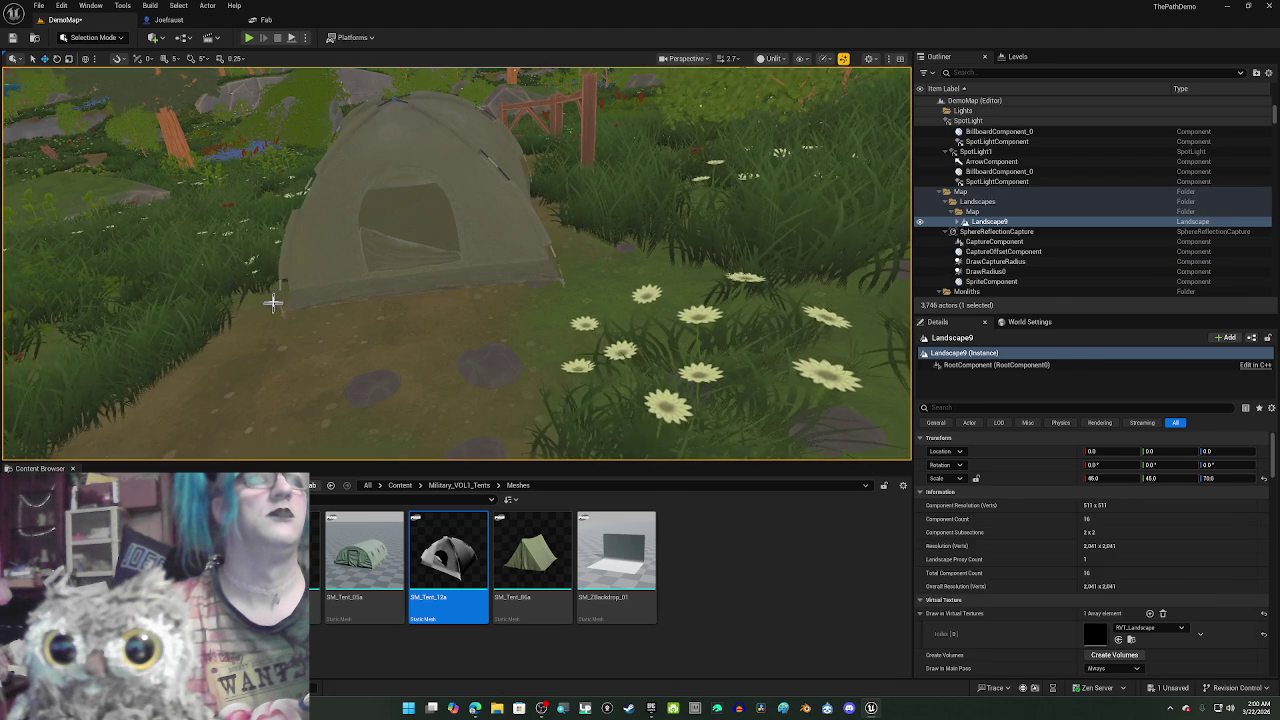
mouse_move(271, 292)
mouse_down()
mouse_move(276, 338)
mouse_move(271, 322)
mouse_move(246, 373)
mouse_move(260, 362)
mouse_up()
- Tilt the dome tent to about -4.6 and 8.0 degrees to match the slope, then nudge it down onto the ground
key(e)
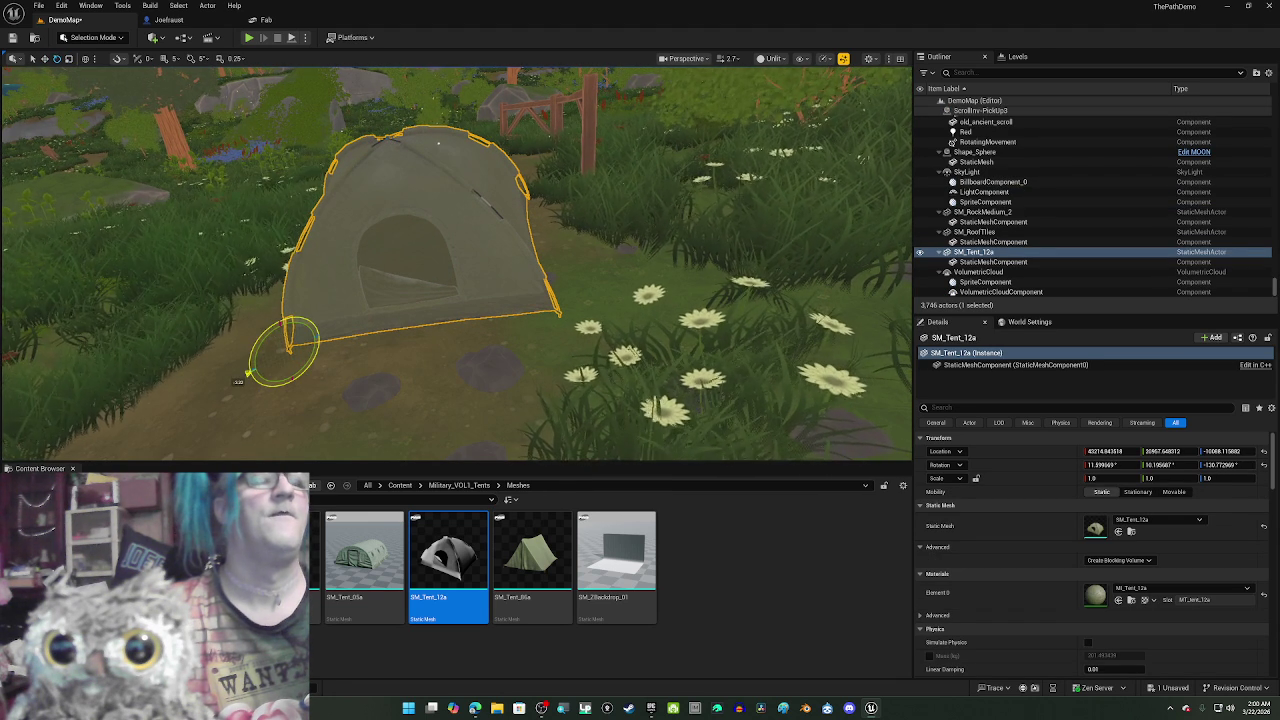
key(w)
key(e)
drag(496, 357, 440, 350)
scroll(508, 363, up, 4)
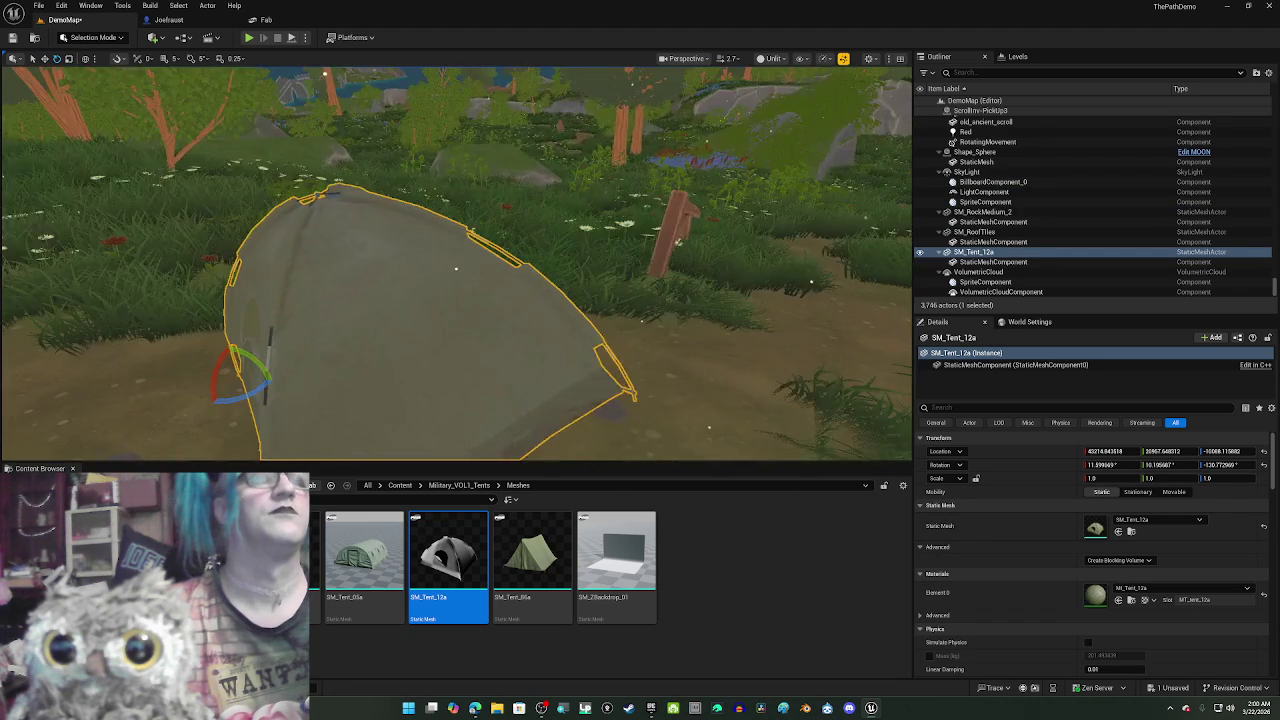
scroll(463, 371, up, 2)
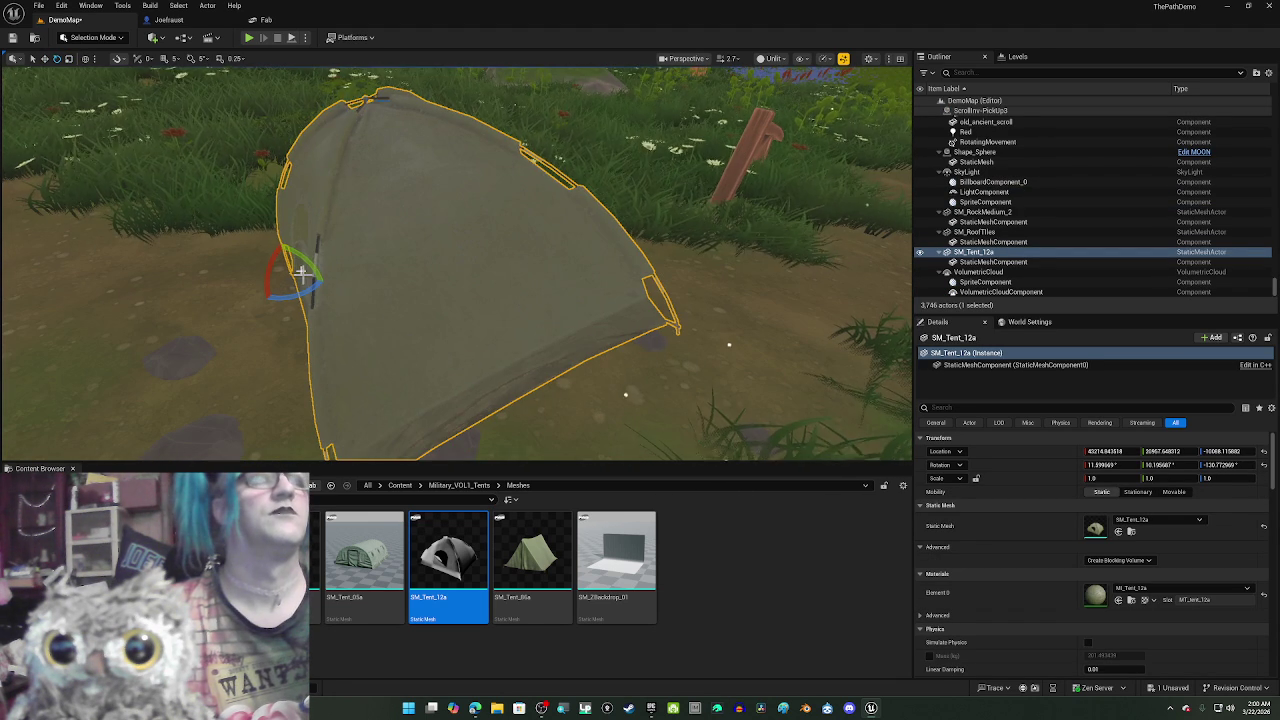
mouse_move(303, 264)
mouse_down()
mouse_move(255, 261)
mouse_move(293, 262)
mouse_move(281, 231)
mouse_up()
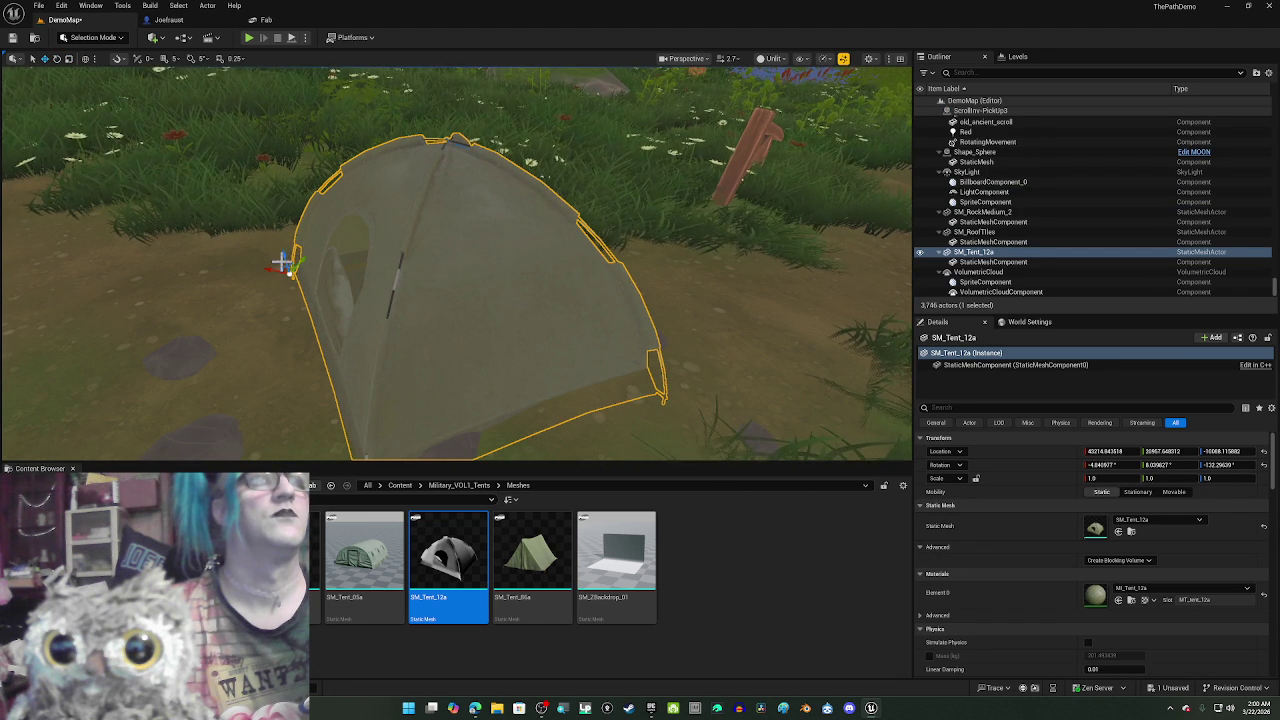
click(281, 261)
click(316, 257)
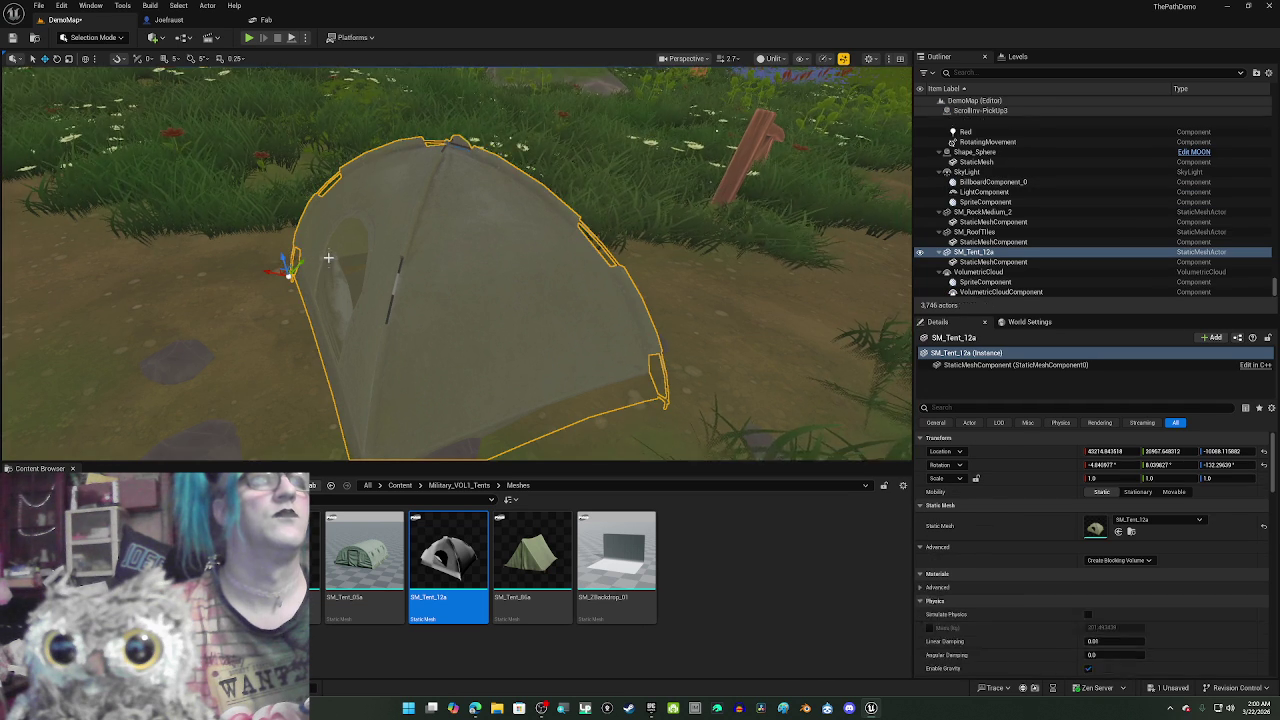
mouse_move(285, 258)
mouse_down()
mouse_move(278, 237)
mouse_move(503, 323)
mouse_move(537, 428)
mouse_move(414, 357)
mouse_move(343, 269)
mouse_move(371, 277)
mouse_up()
scroll(290, 240, up, 10)
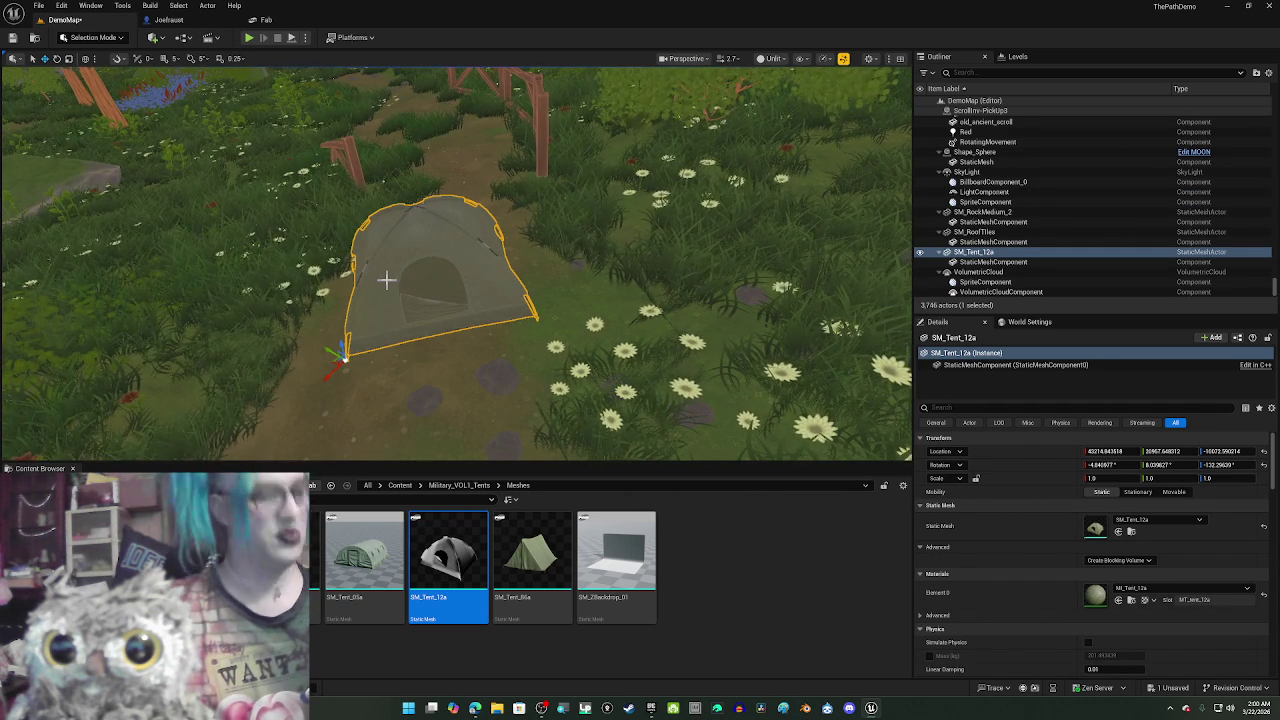
key(ctrl+d)
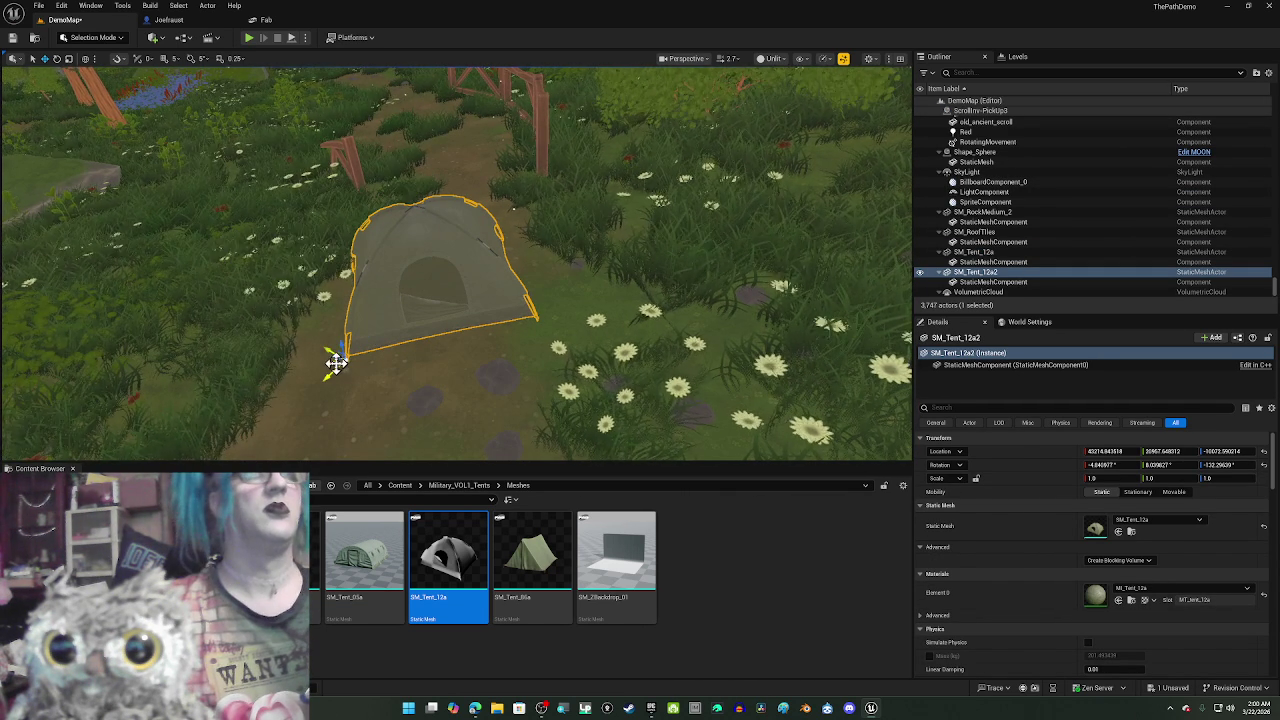
drag(335, 362, 340, 368)
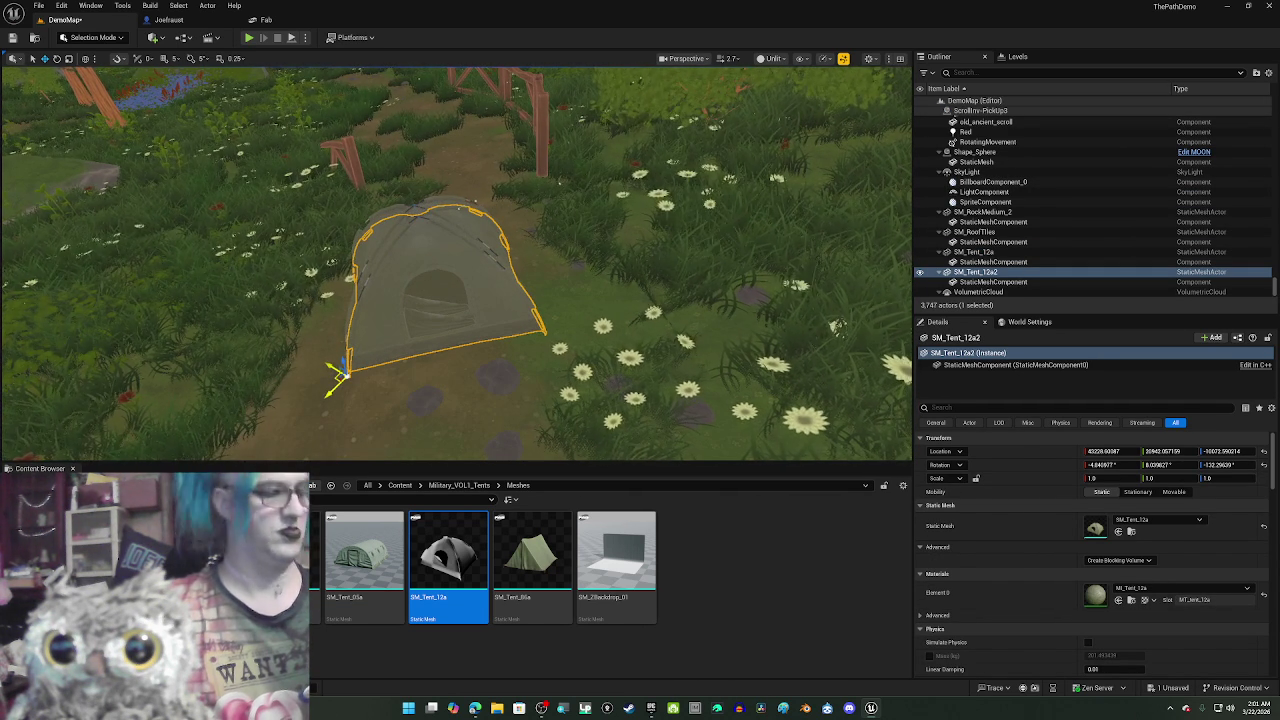
shift+drag(340, 372, 345, 367)
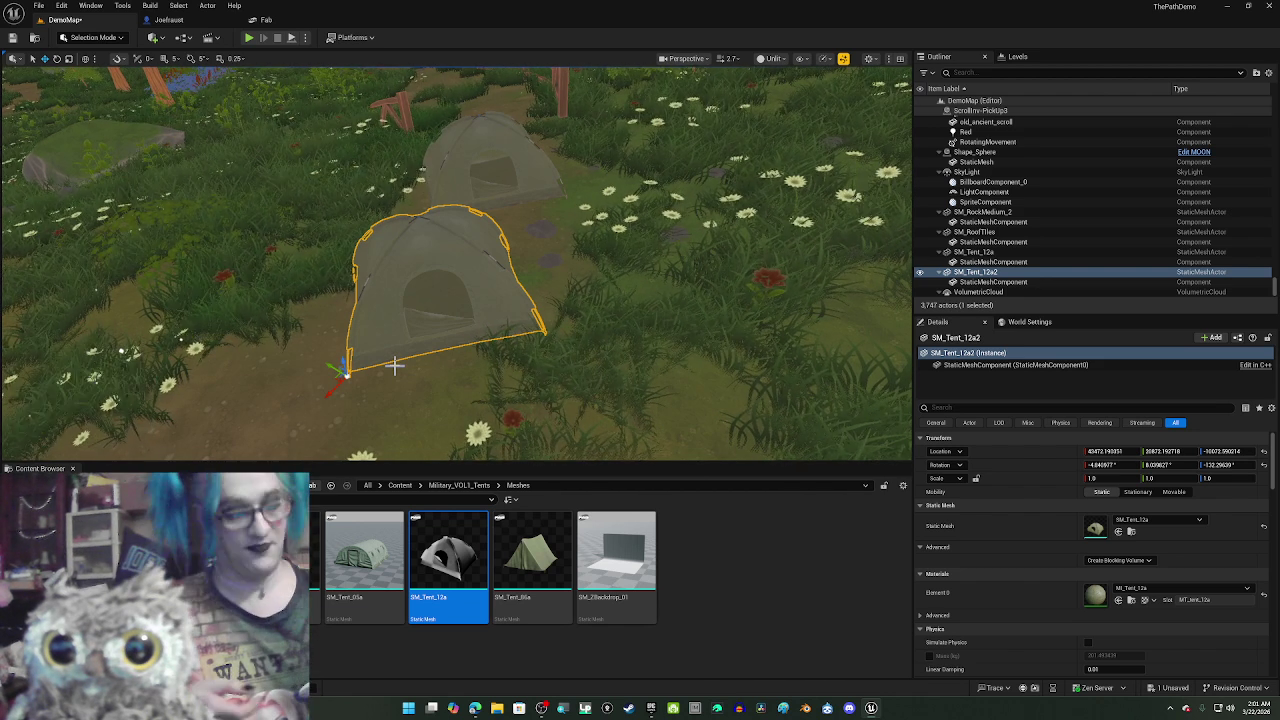
key(Delete)
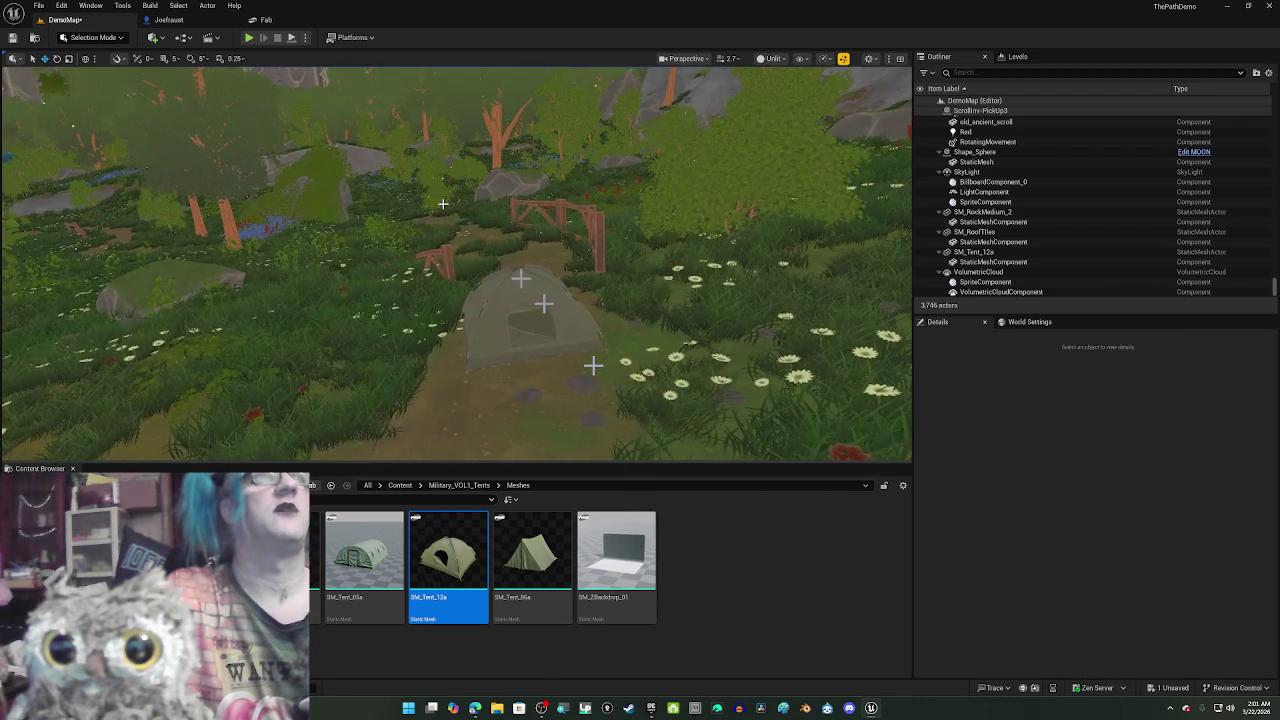
- In Fab, search My Library for 'tower' and open the Watch Towers Vol 1 pack
click(258, 20)
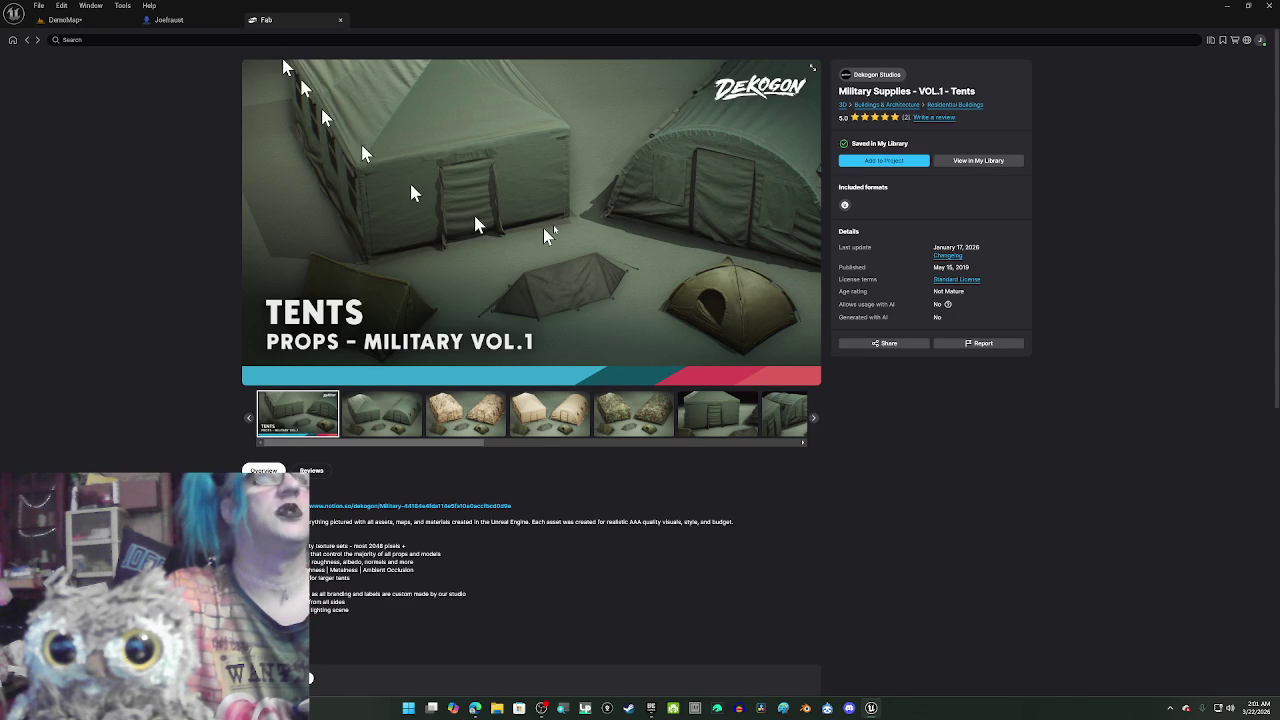
click(28, 44)
click(125, 40)
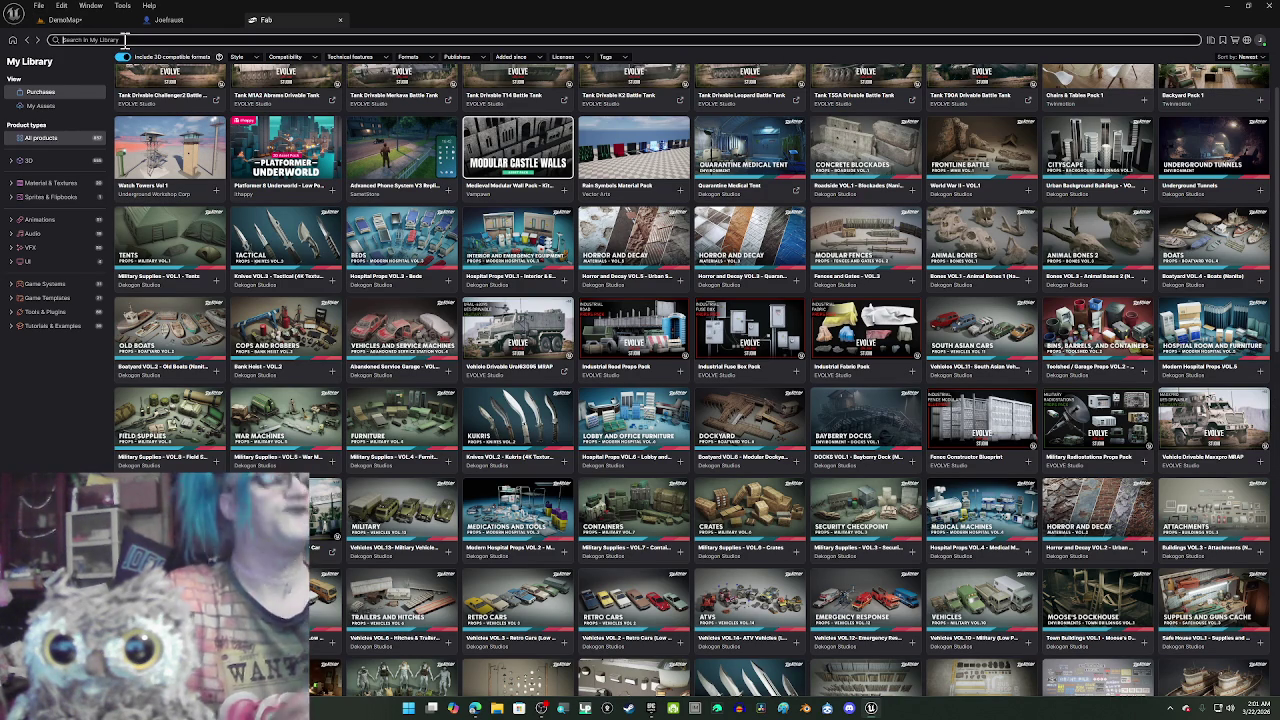
text(tower)
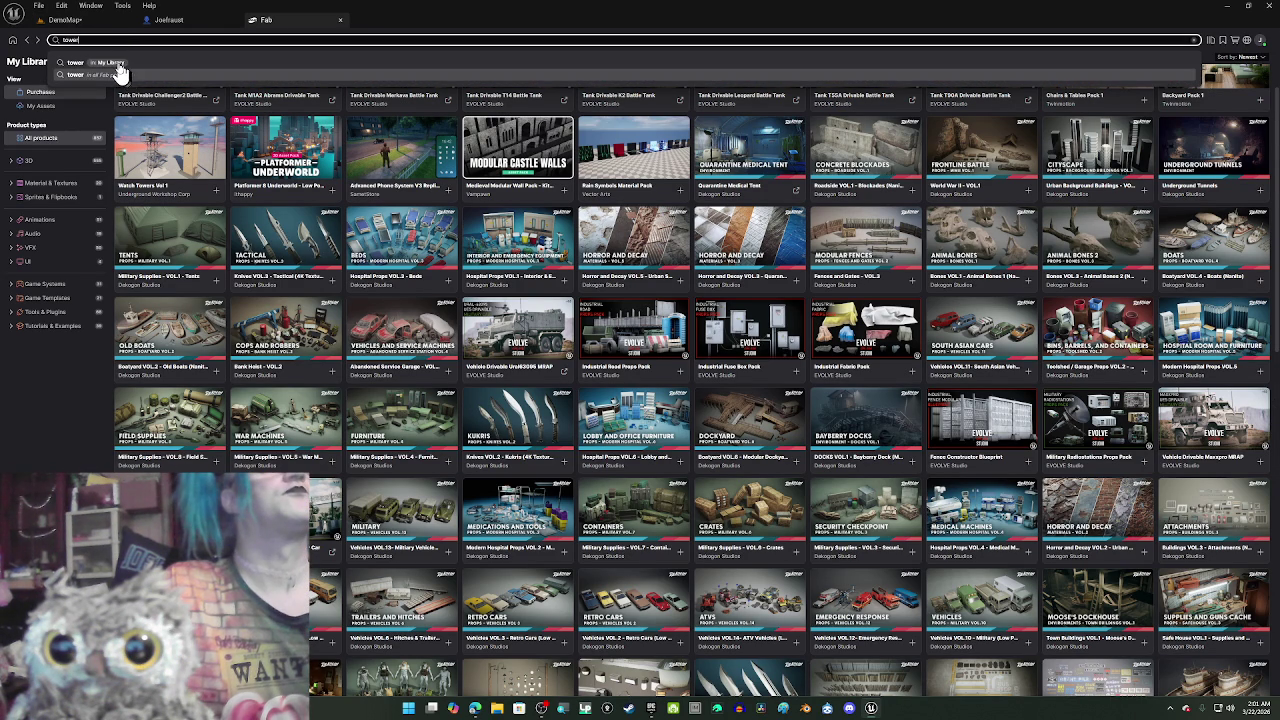
click(118, 66)
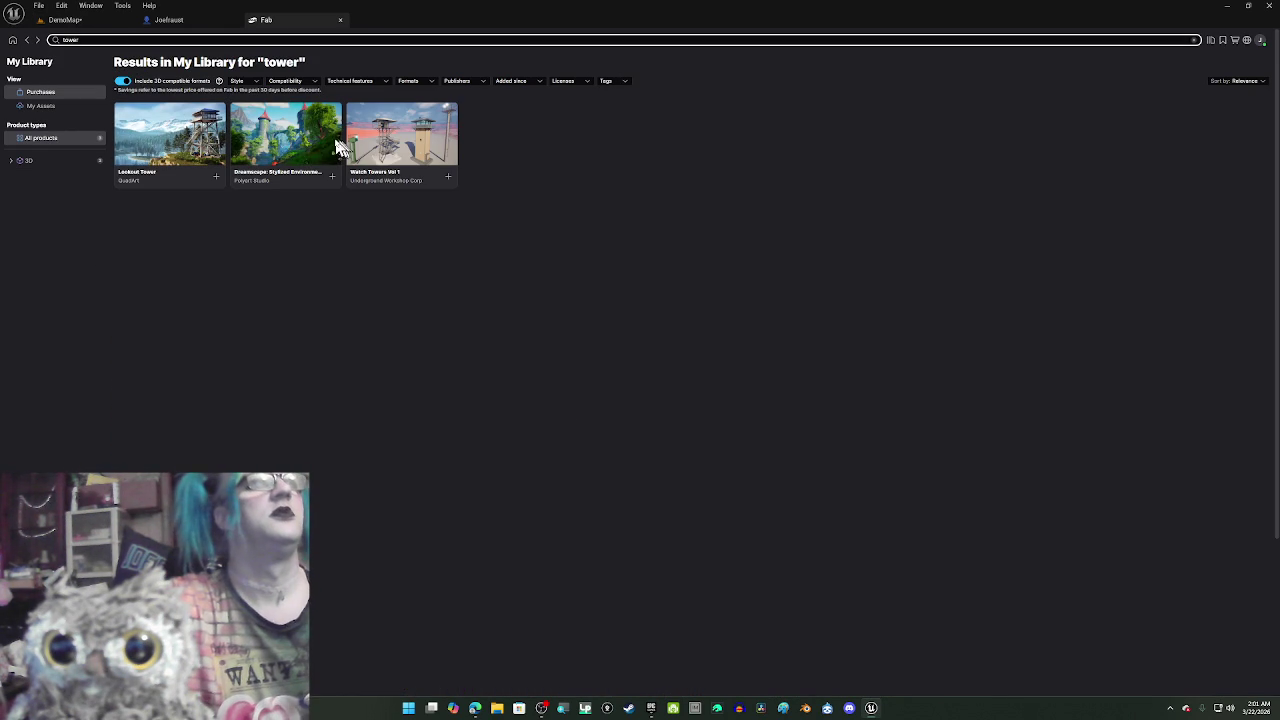
click(395, 155)
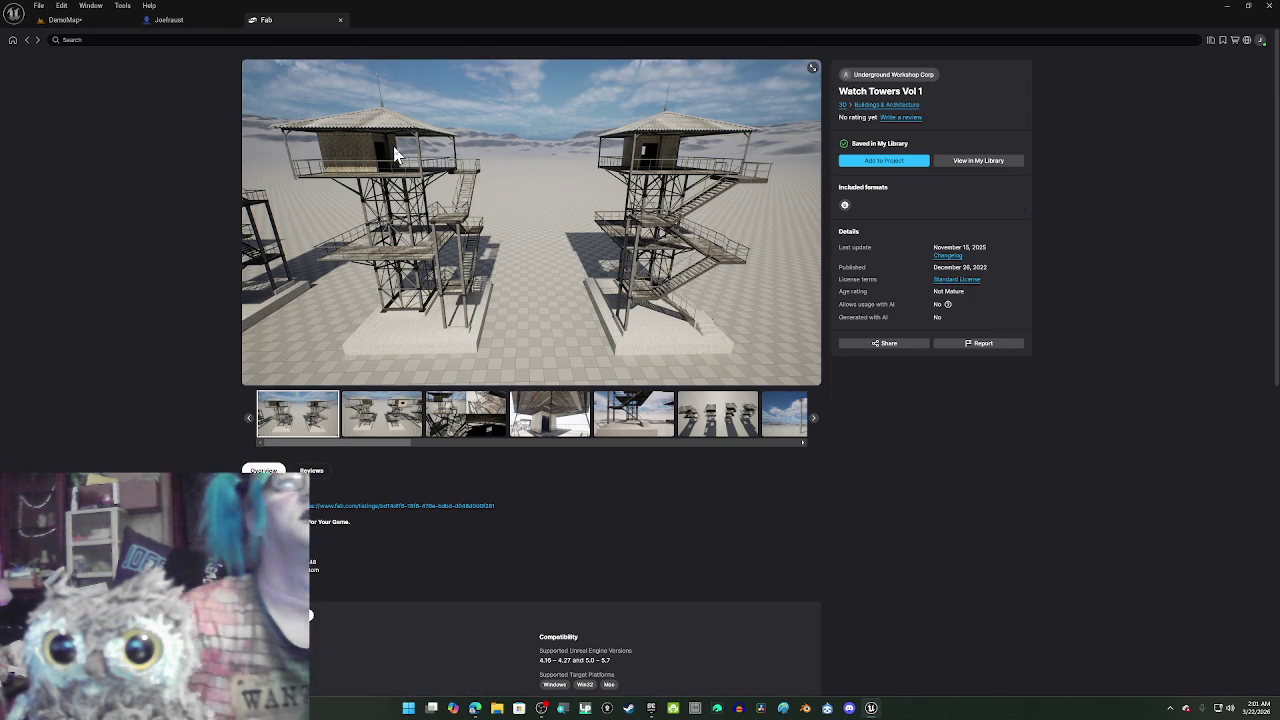
- Preview the tower images, add Watch Towers Vol 1 to the project, and postpone autosave
click(708, 410)
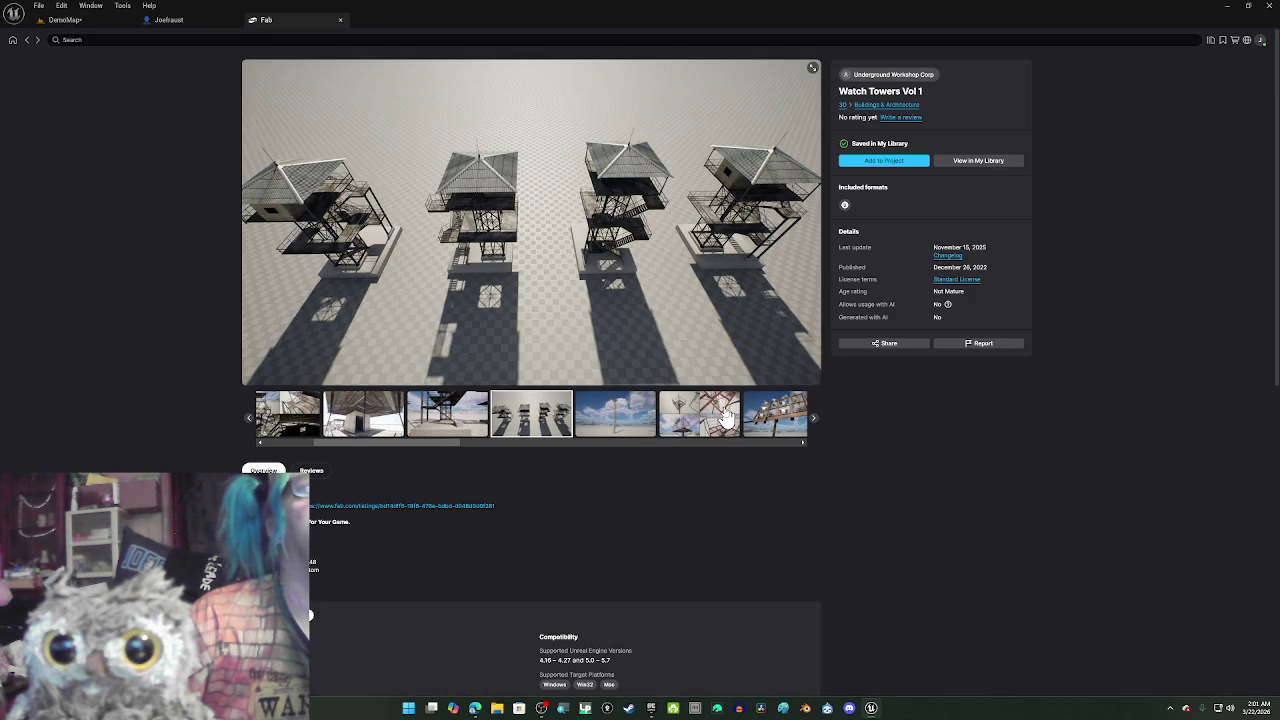
click(727, 417)
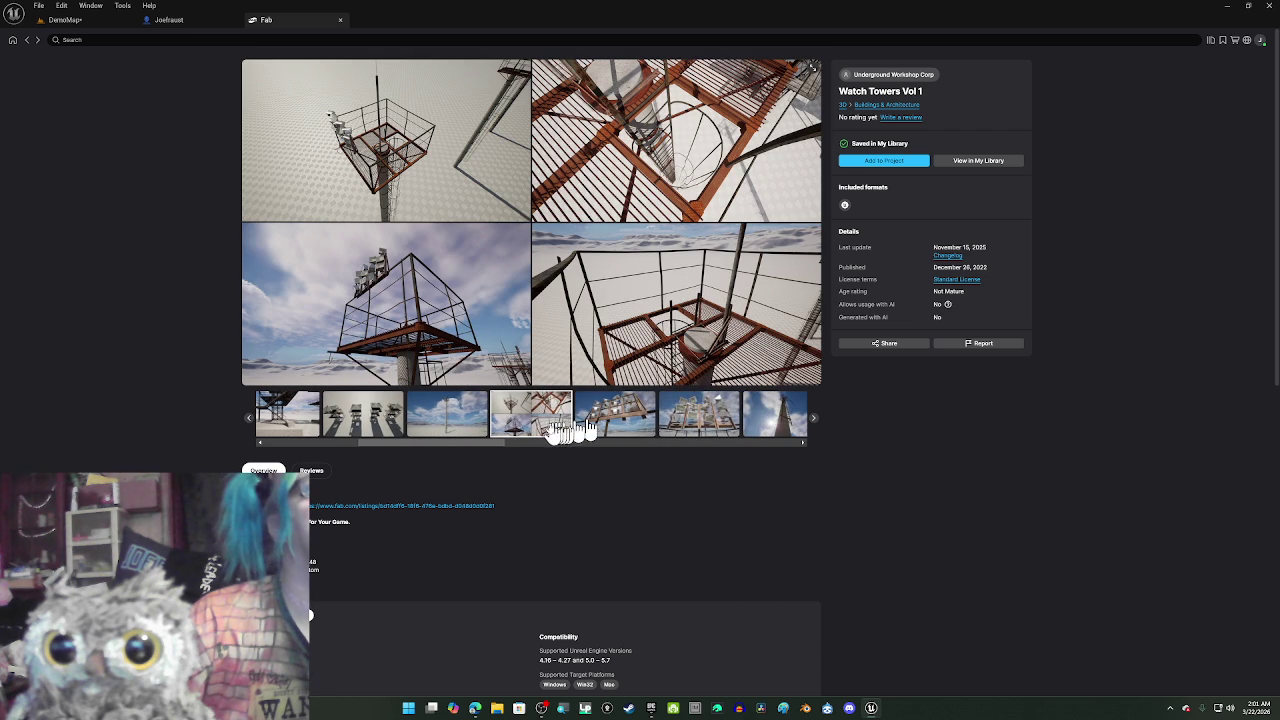
click(760, 415)
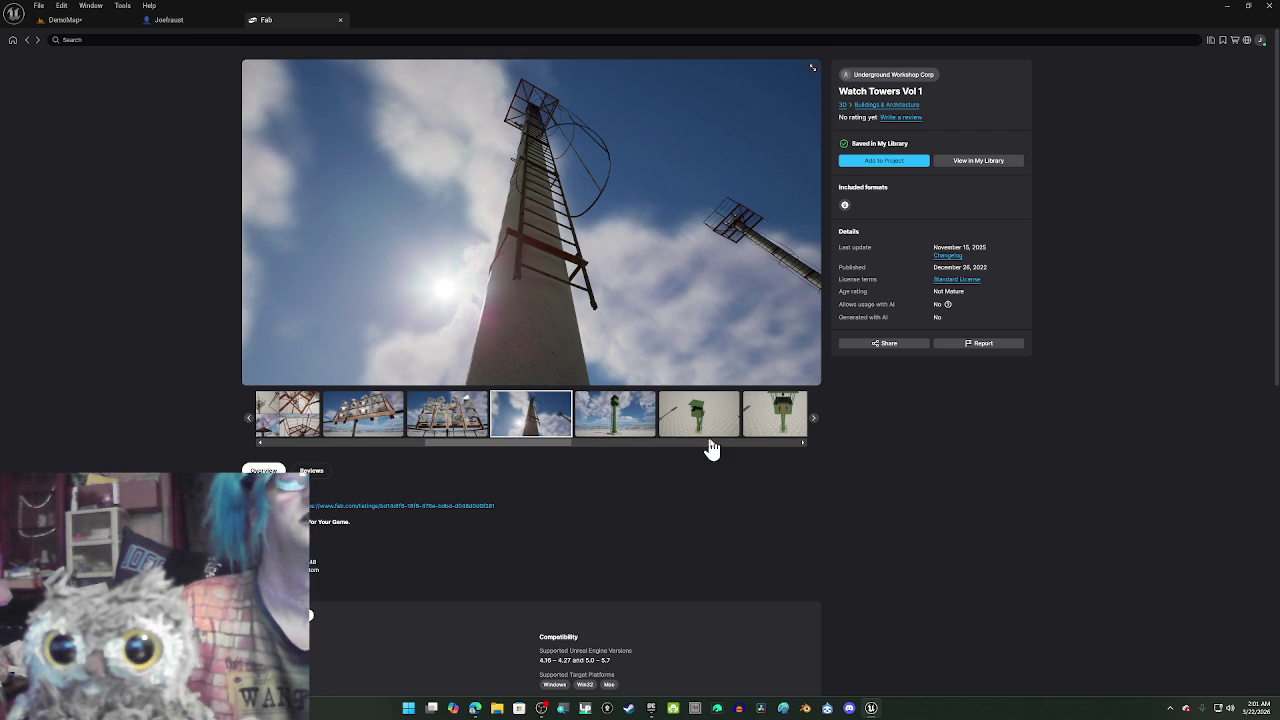
click(700, 421)
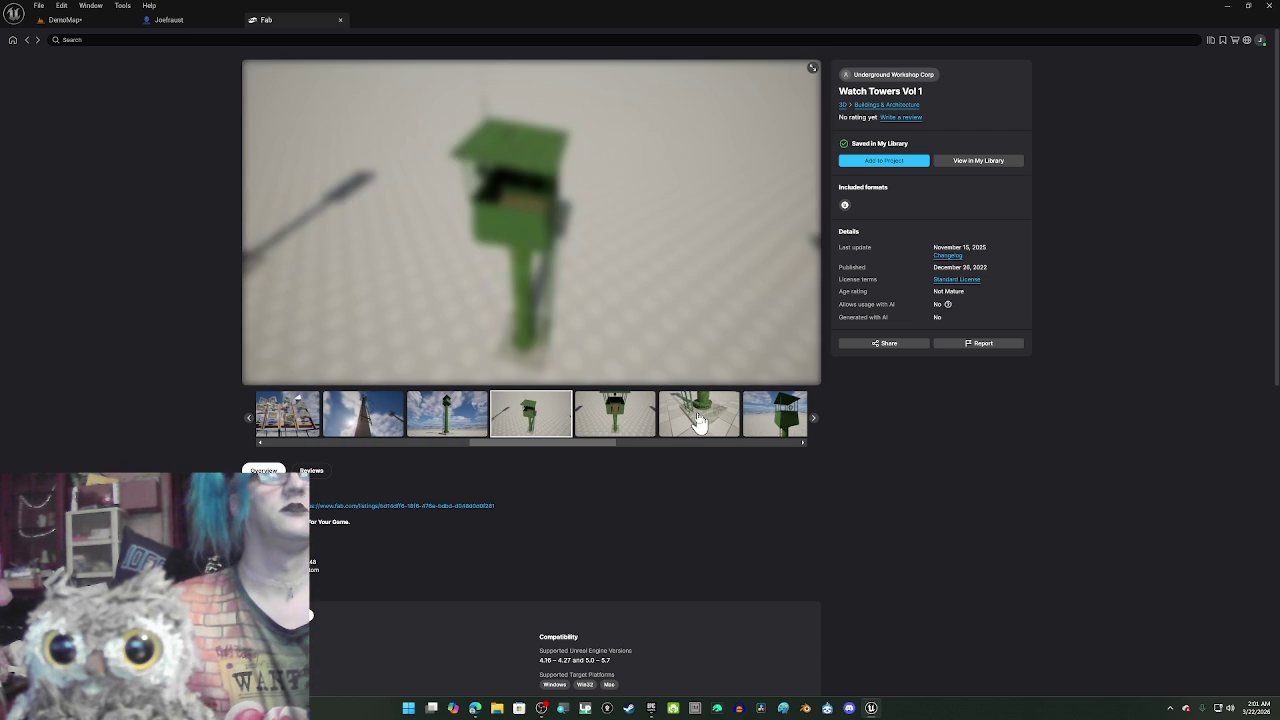
click(887, 162)
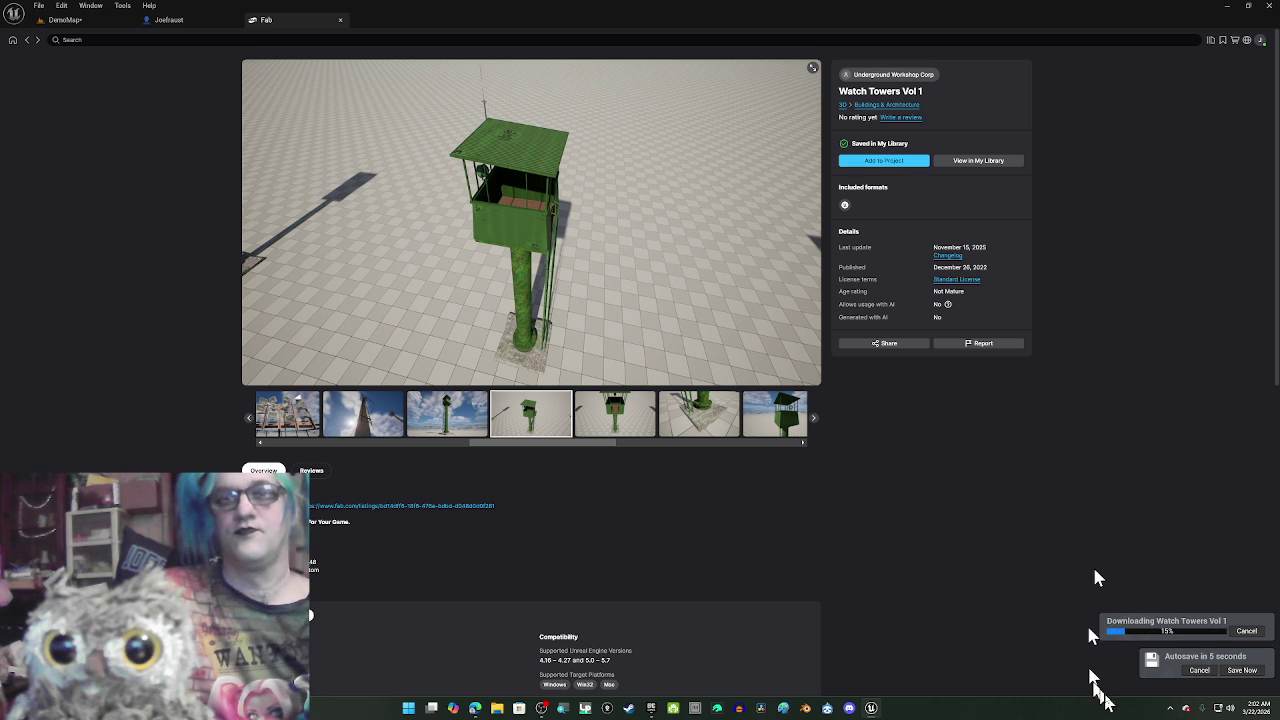
click(1199, 670)
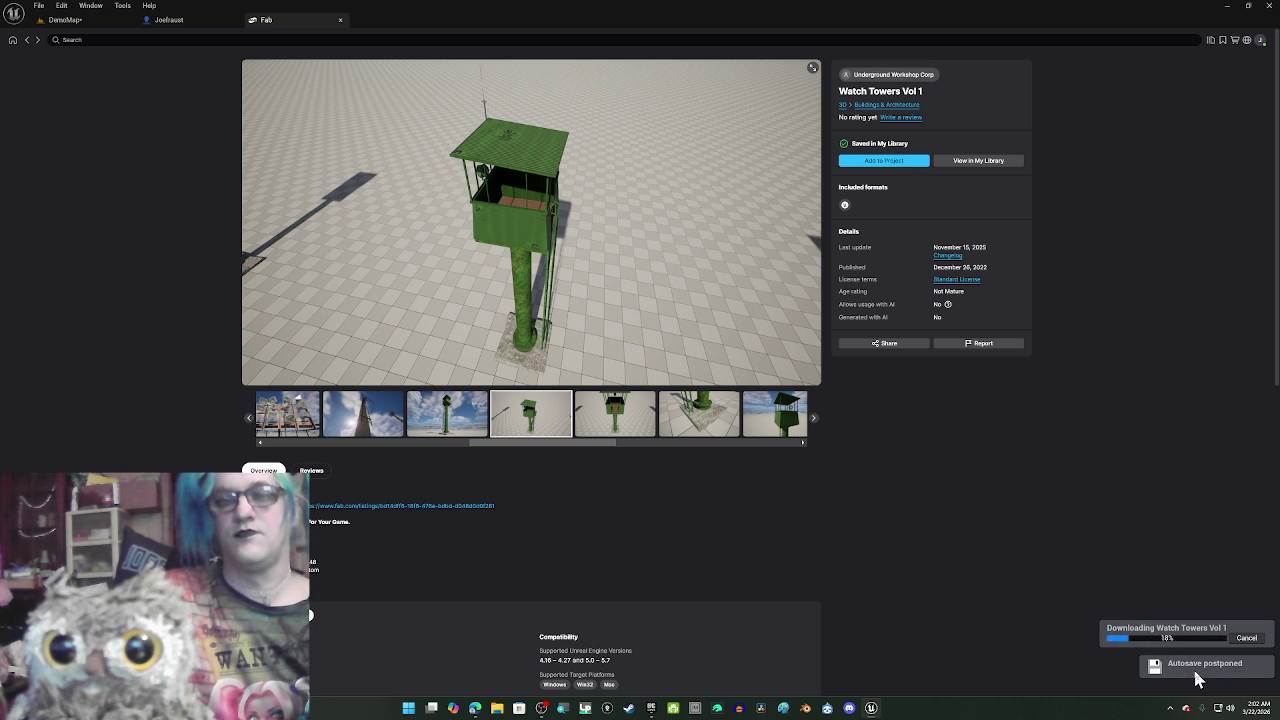
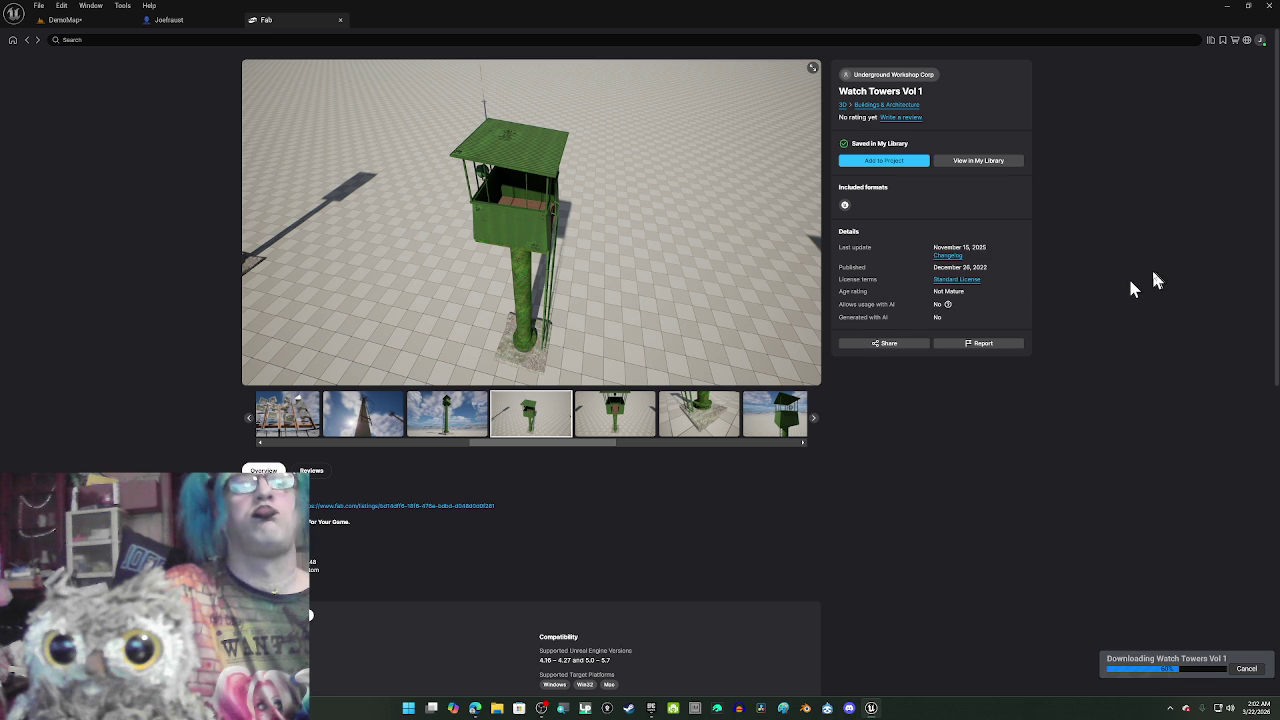
- Bring the YouTube cutscene-transition tutorial window up beside the Unreal Engine editor
mouse_move(476, 712)
mouse_move(490, 675)
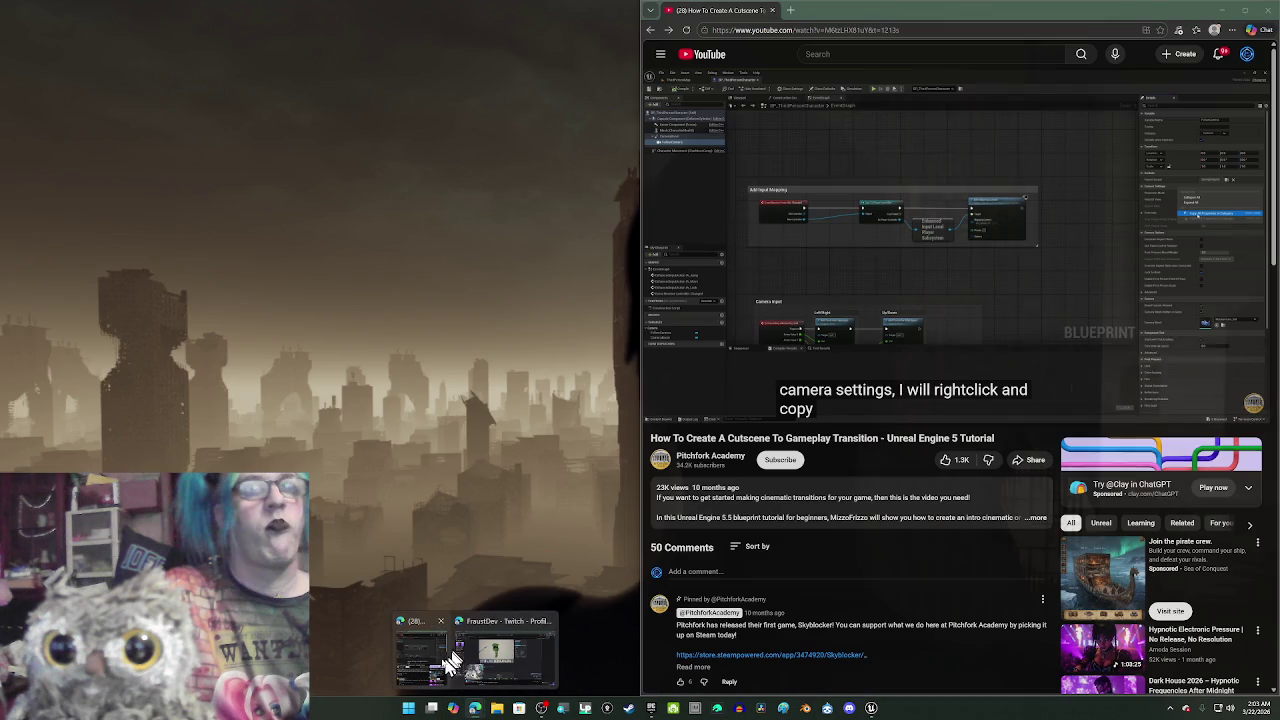
click(429, 672)
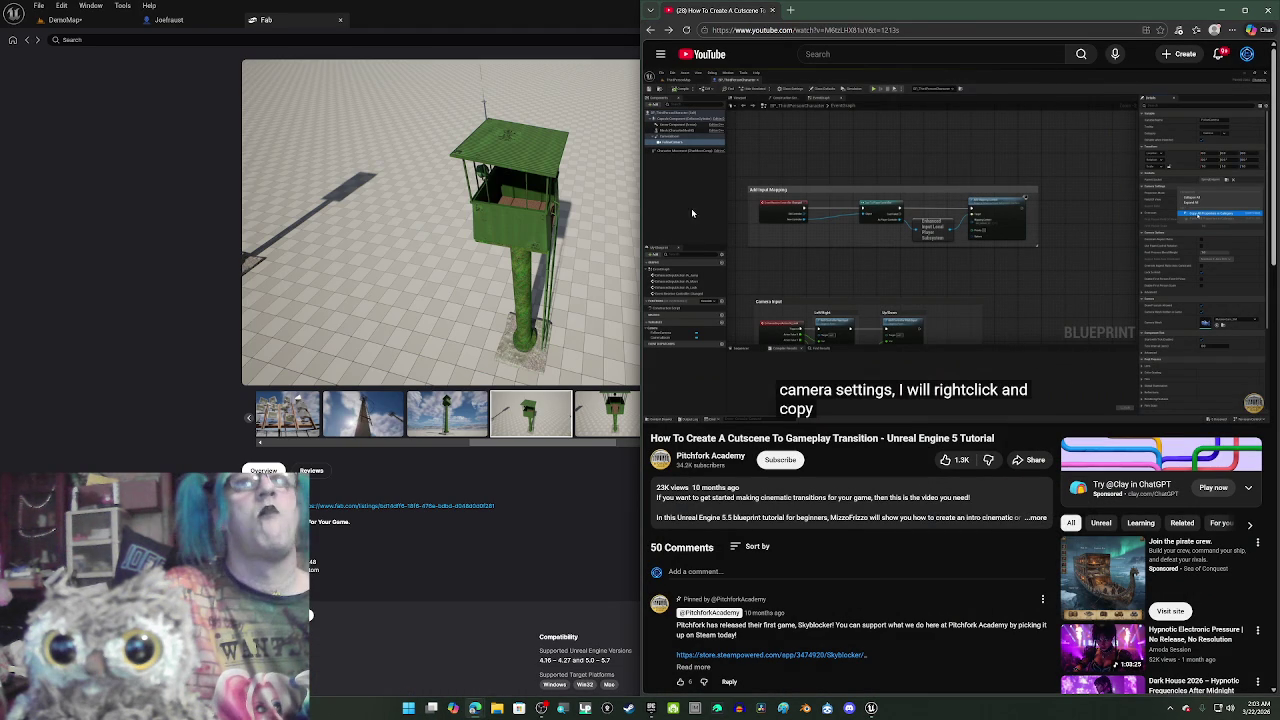
- Open YouTube home in a new tab and go to the Watch history page
right_click(721, 62)
click(722, 65)
click(805, 10)
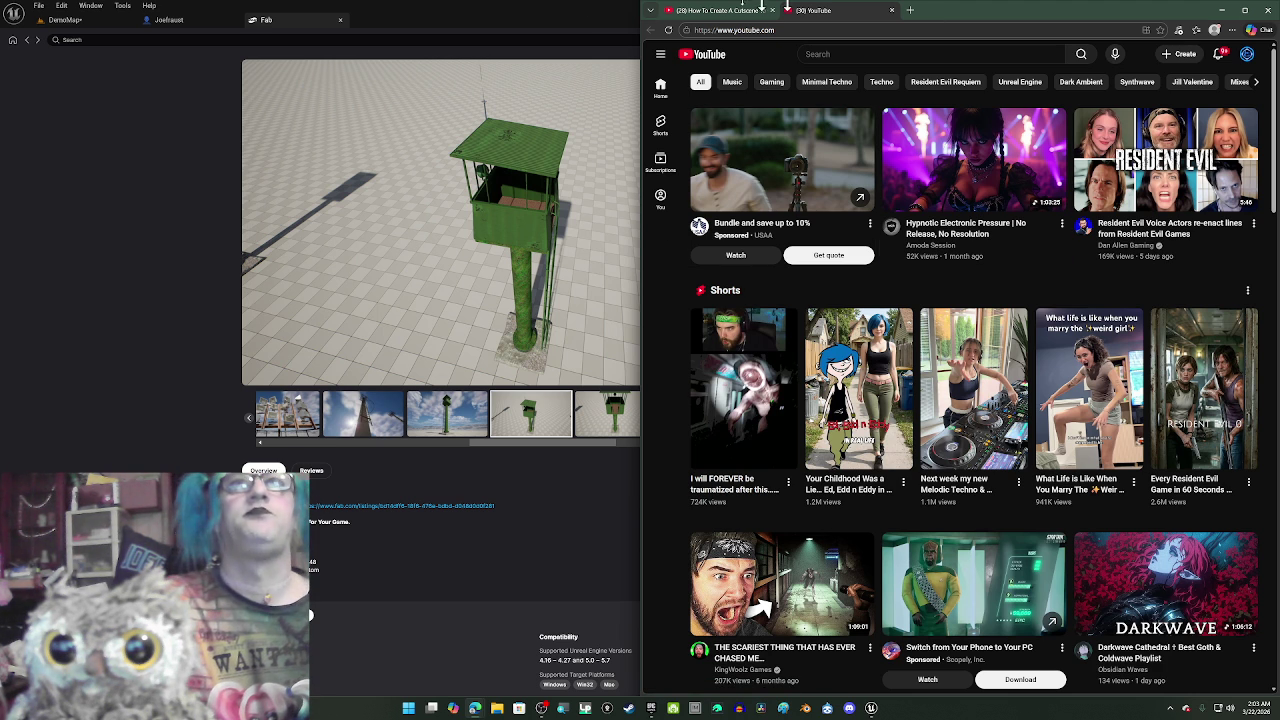
click(660, 55)
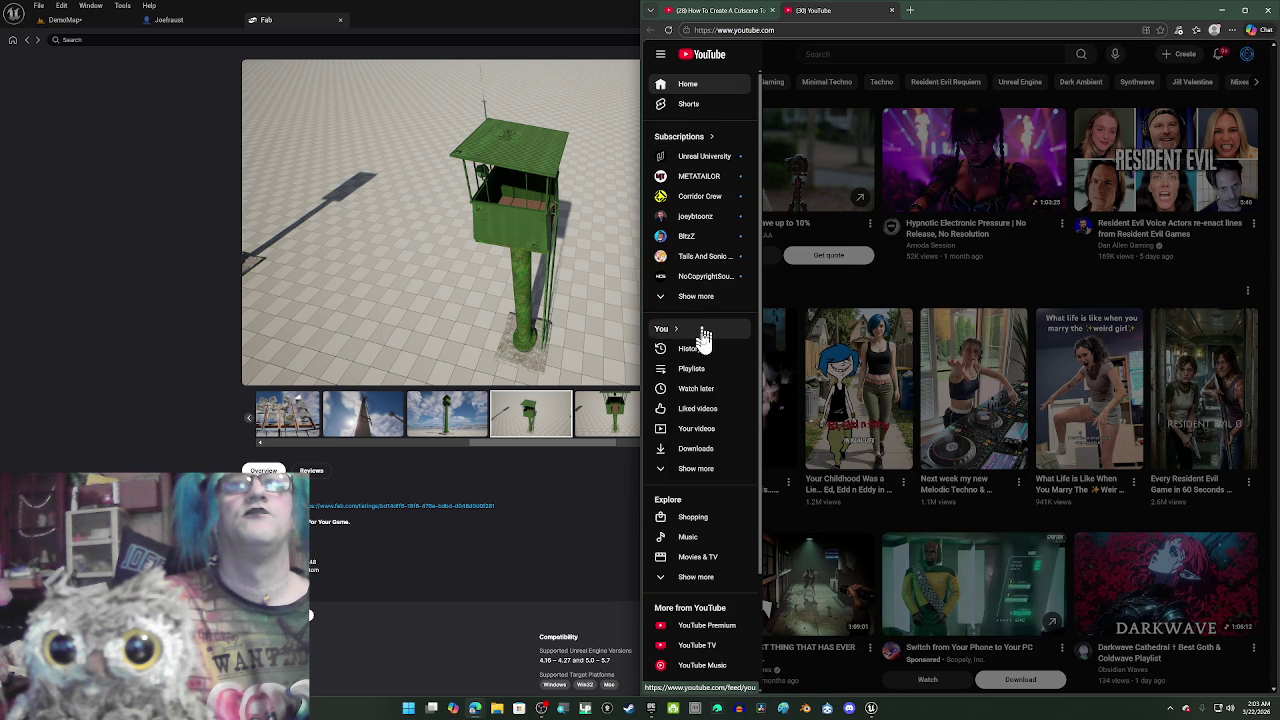
click(700, 349)
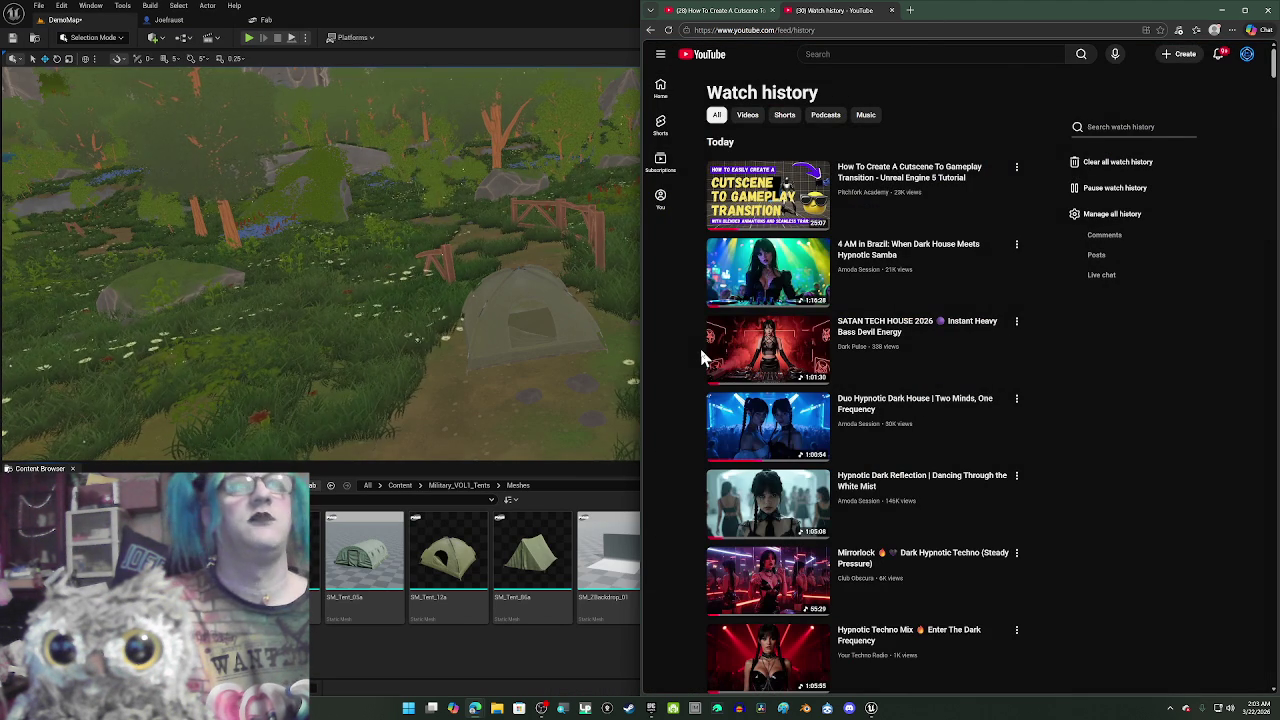
- Maximize the editor and browse UWC_Towers_Pack_1 to the Military_Tower_C Blueprints folder
double_click(571, 20)
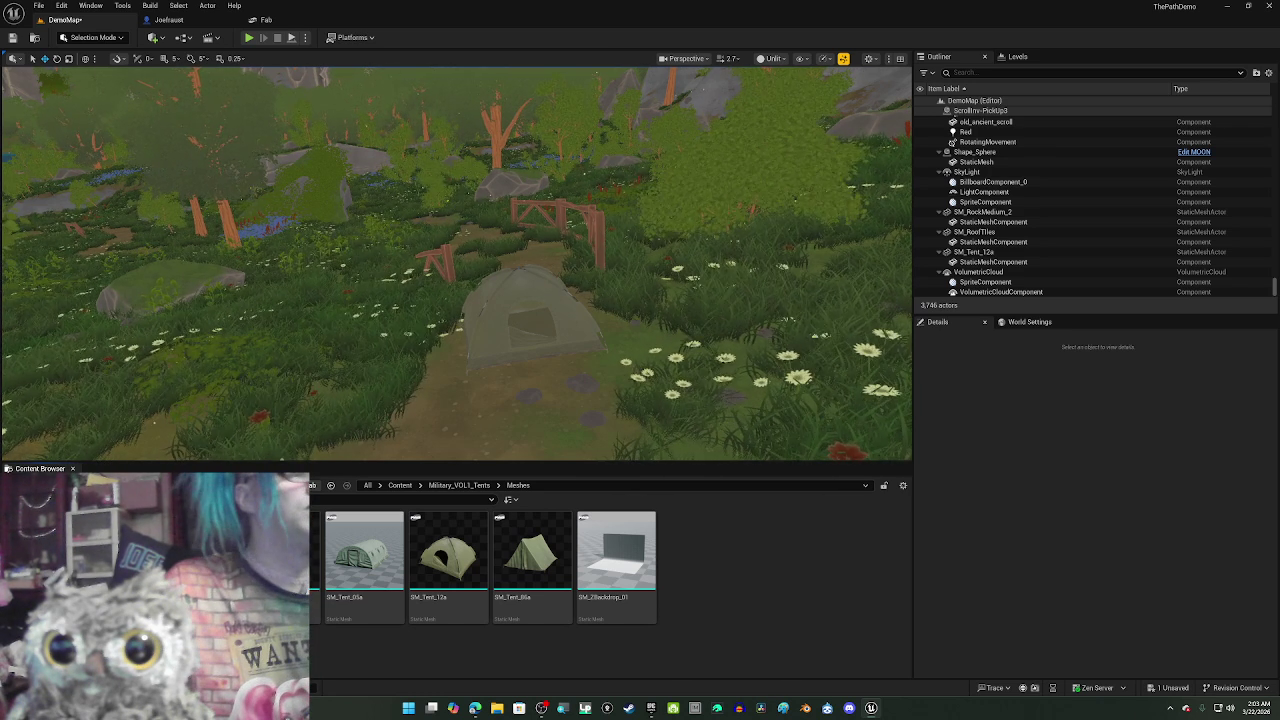
click(100, 580)
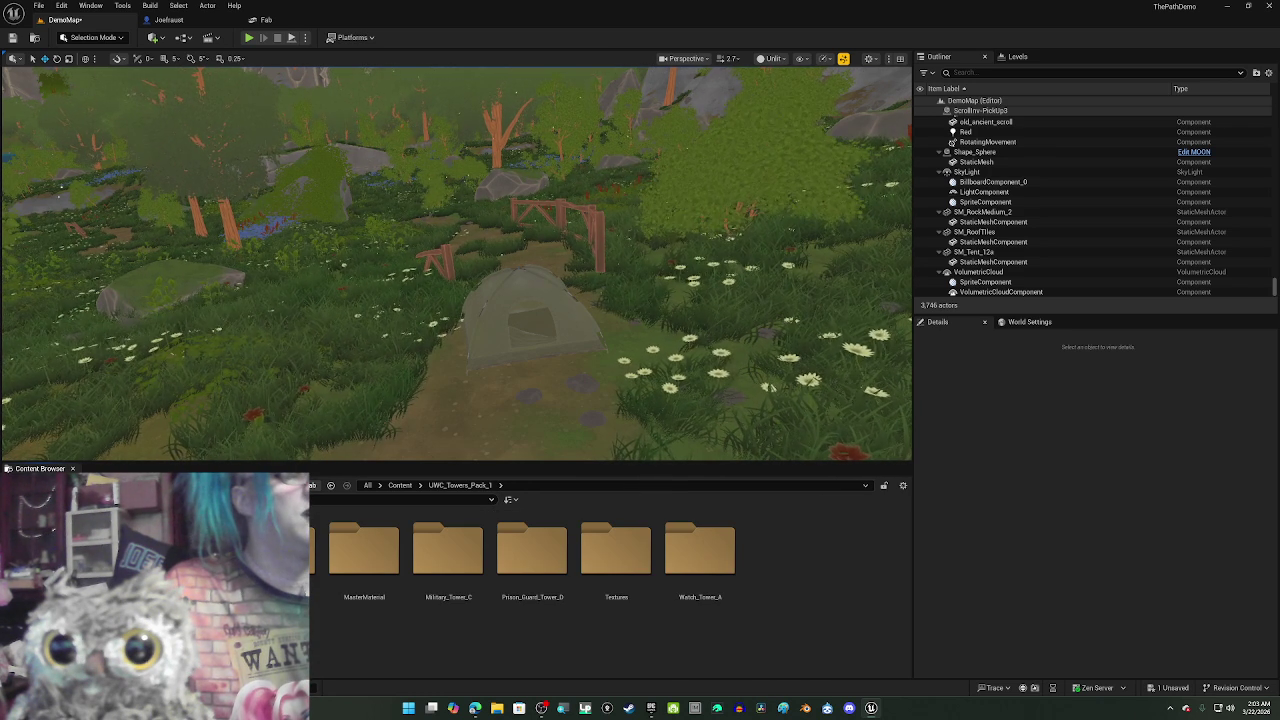
double_click(280, 550)
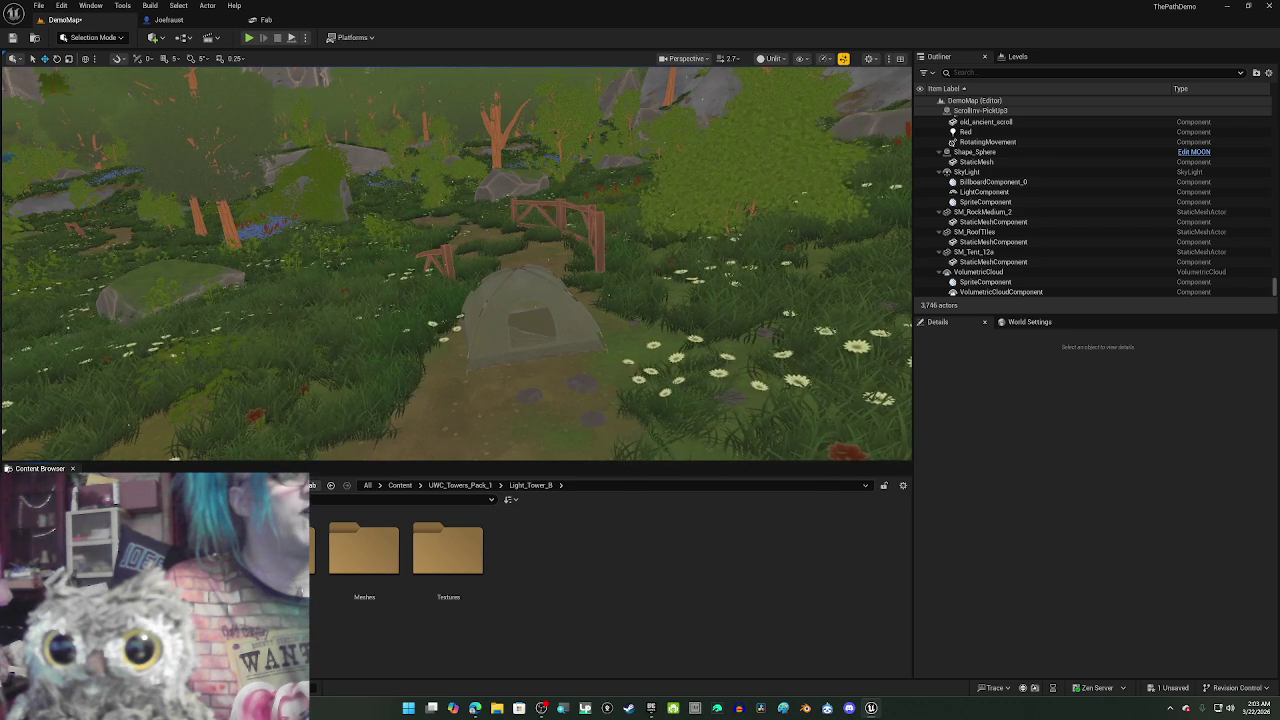
double_click(280, 550)
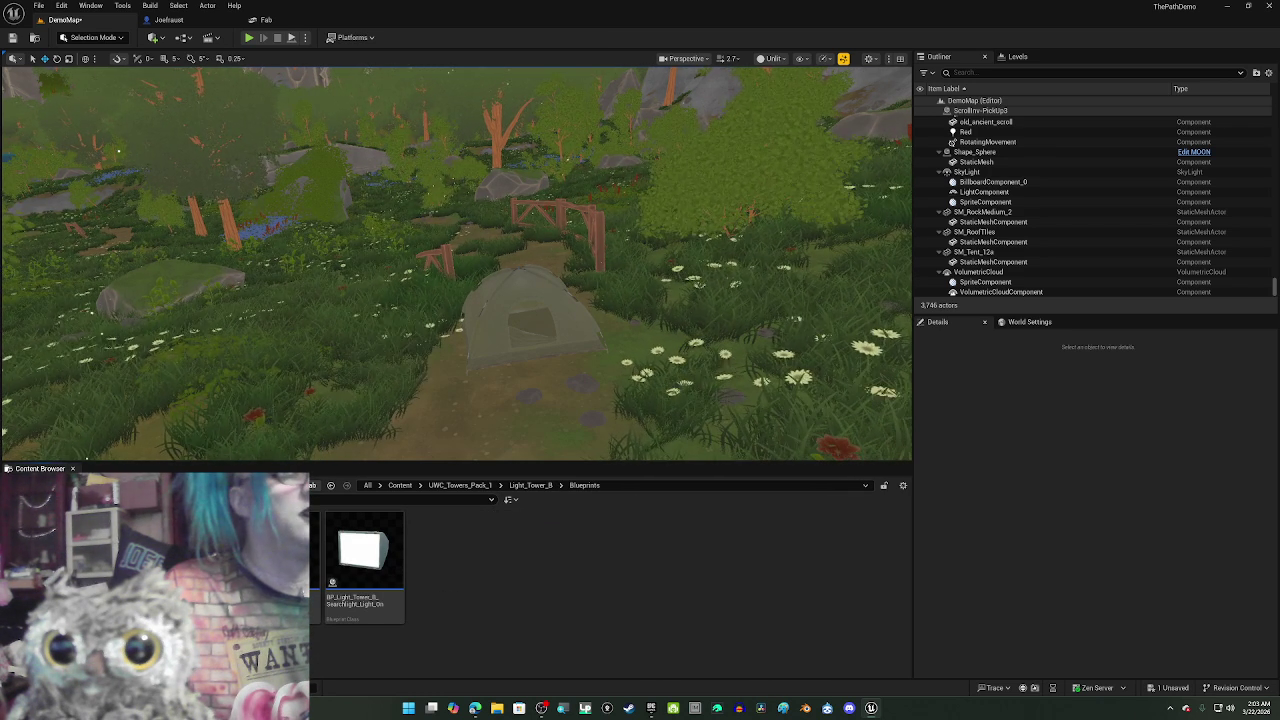
click(150, 560)
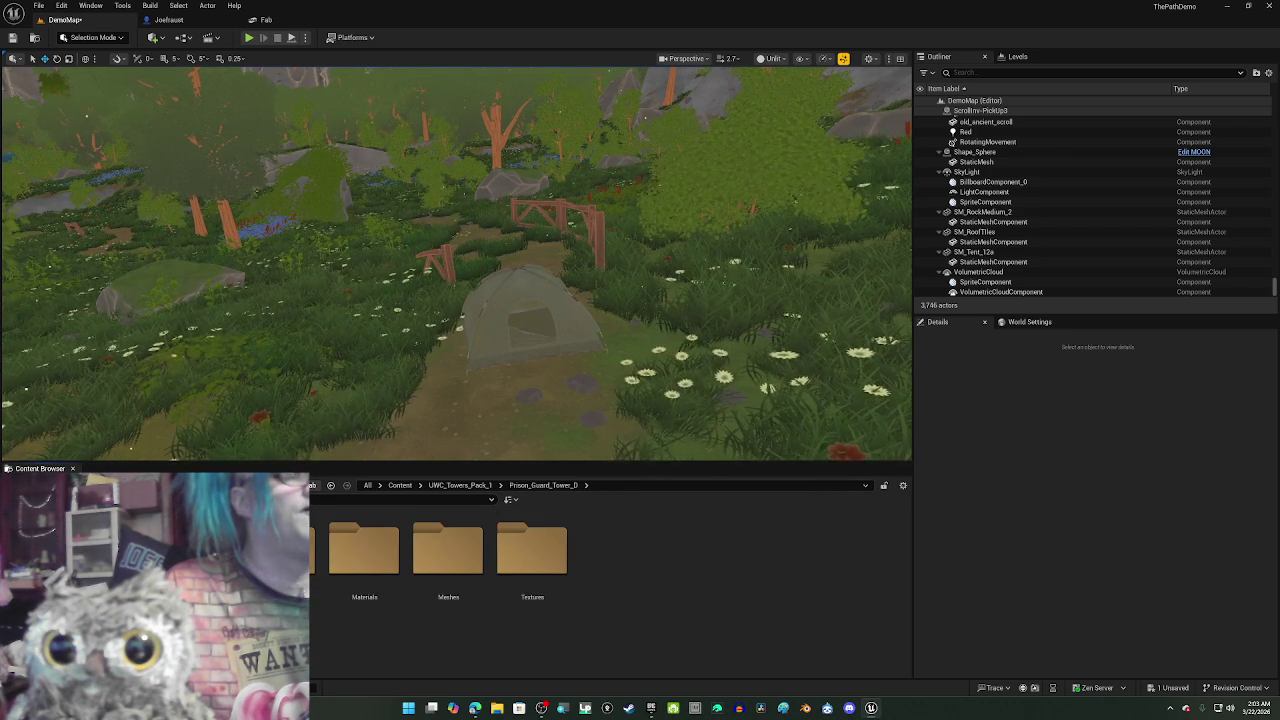
click(150, 550)
double_click(279, 550)
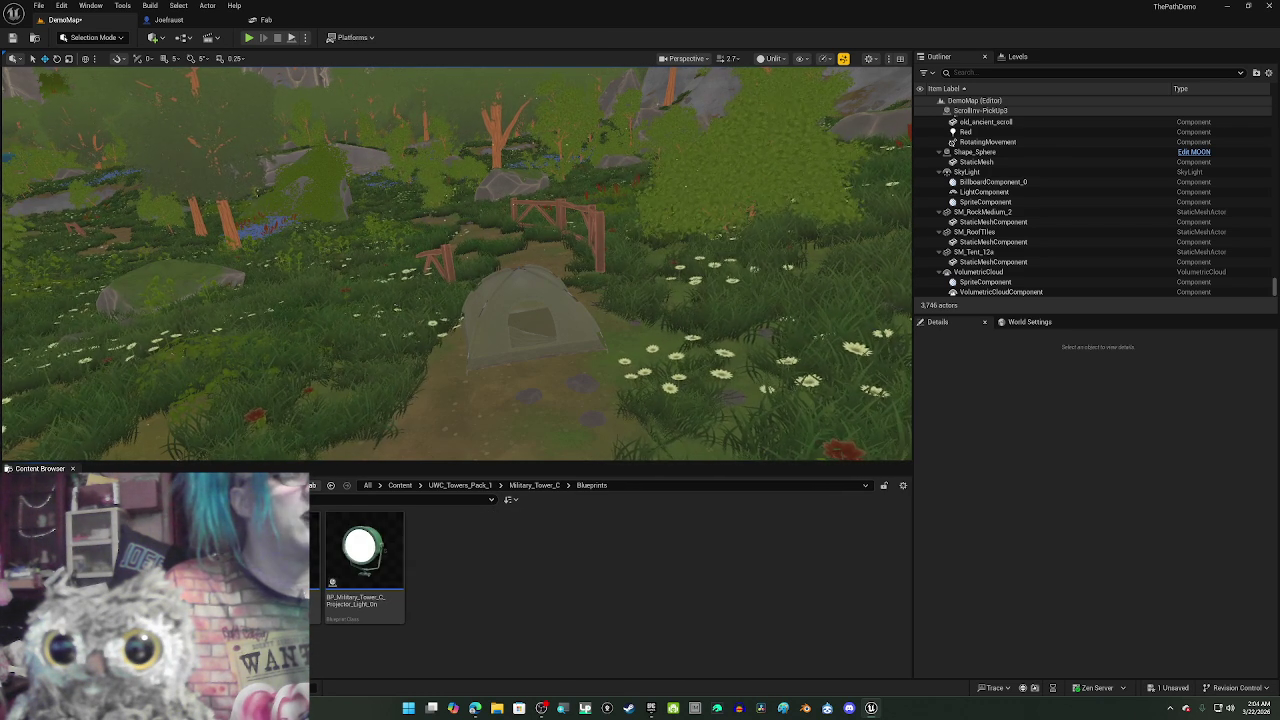
mouse_move(362, 550)
mouse_down()
mouse_move(355, 520)
mouse_move(250, 430)
mouse_up()
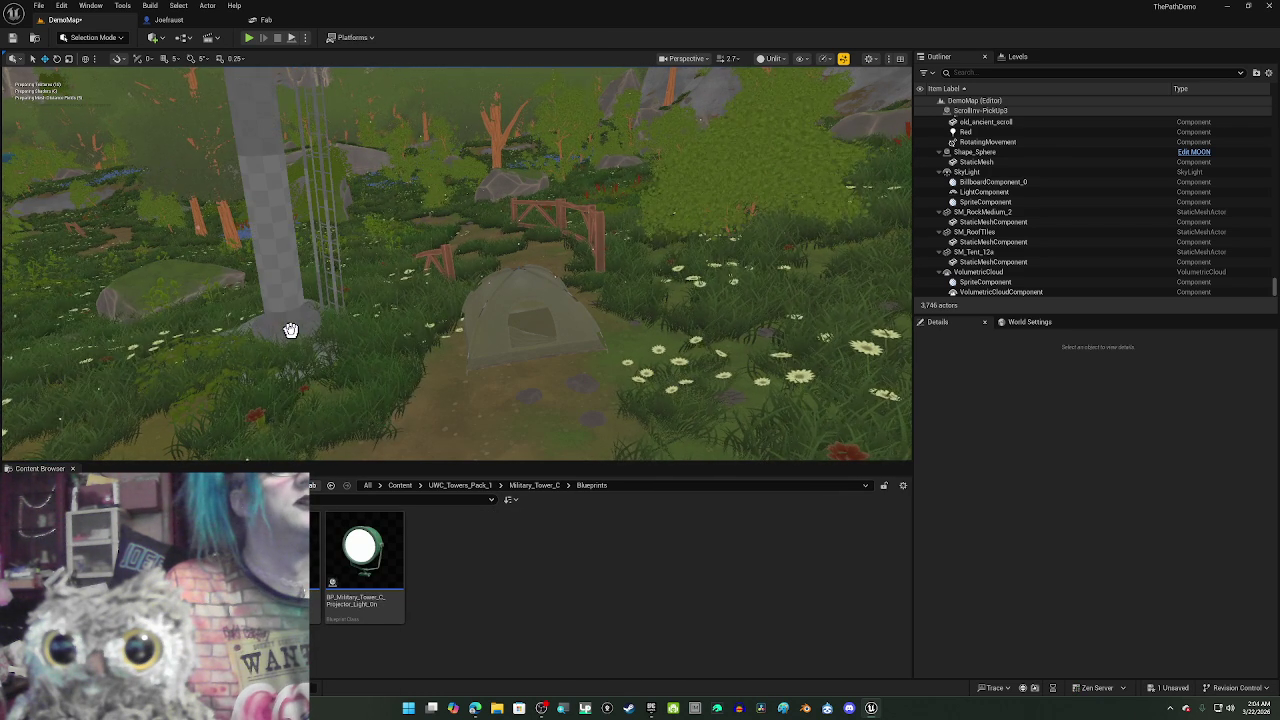
- Place BP_Military_Tower_C in the forest tilted about 3.7°, switch to Lit, and add the projector on top
mouse_move(265, 350)
mouse_down()
mouse_move(249, 363)
mouse_move(451, 380)
mouse_move(431, 394)
mouse_move(429, 380)
mouse_move(437, 398)
mouse_move(424, 408)
mouse_move(594, 360)
mouse_up()
mouse_move(612, 341)
mouse_down()
mouse_move(594, 343)
mouse_move(593, 368)
mouse_move(629, 325)
mouse_up()
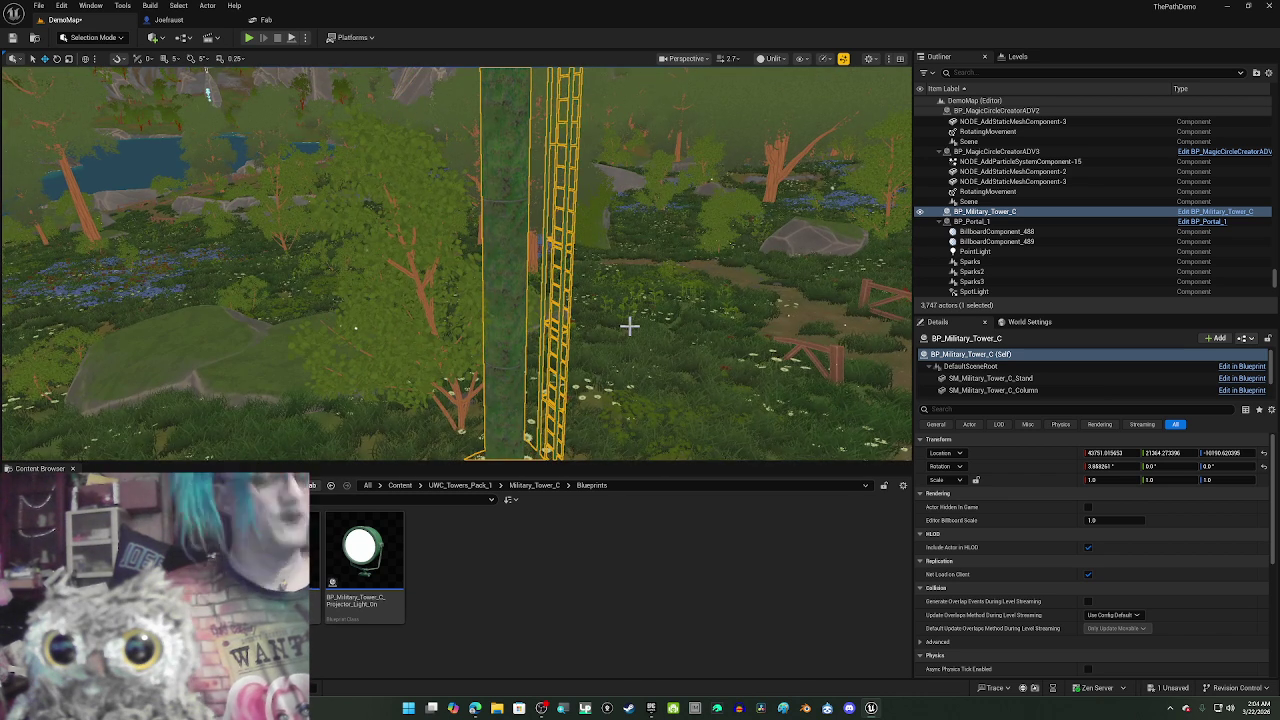
key(alt+4)
mouse_move(634, 328)
mouse_down()
mouse_move(636, 360)
mouse_move(640, 330)
mouse_up()
drag(363, 550, 555, 390)
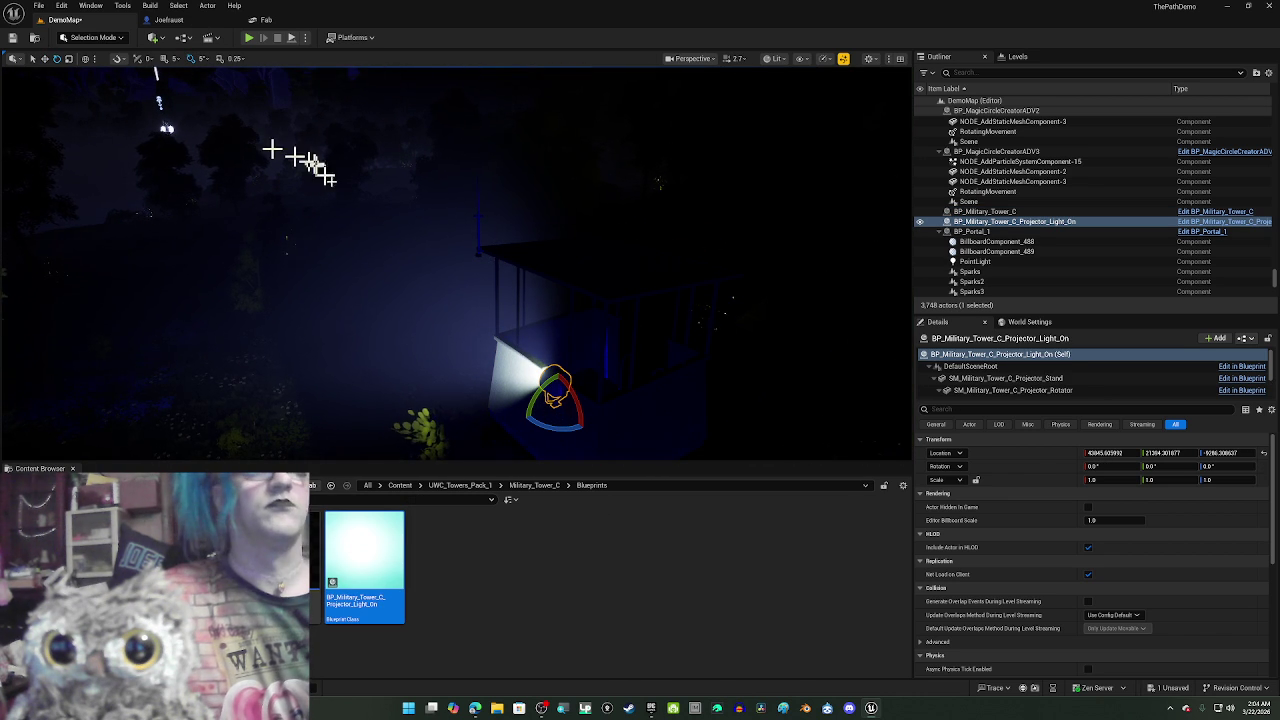
- Turn the projector to about -90° yaw and raise it onto the tower railing
mouse_move(535, 424)
mouse_down()
mouse_move(594, 438)
mouse_move(360, 438)
mouse_move(613, 401)
mouse_move(590, 400)
mouse_move(630, 412)
mouse_move(553, 400)
mouse_up()
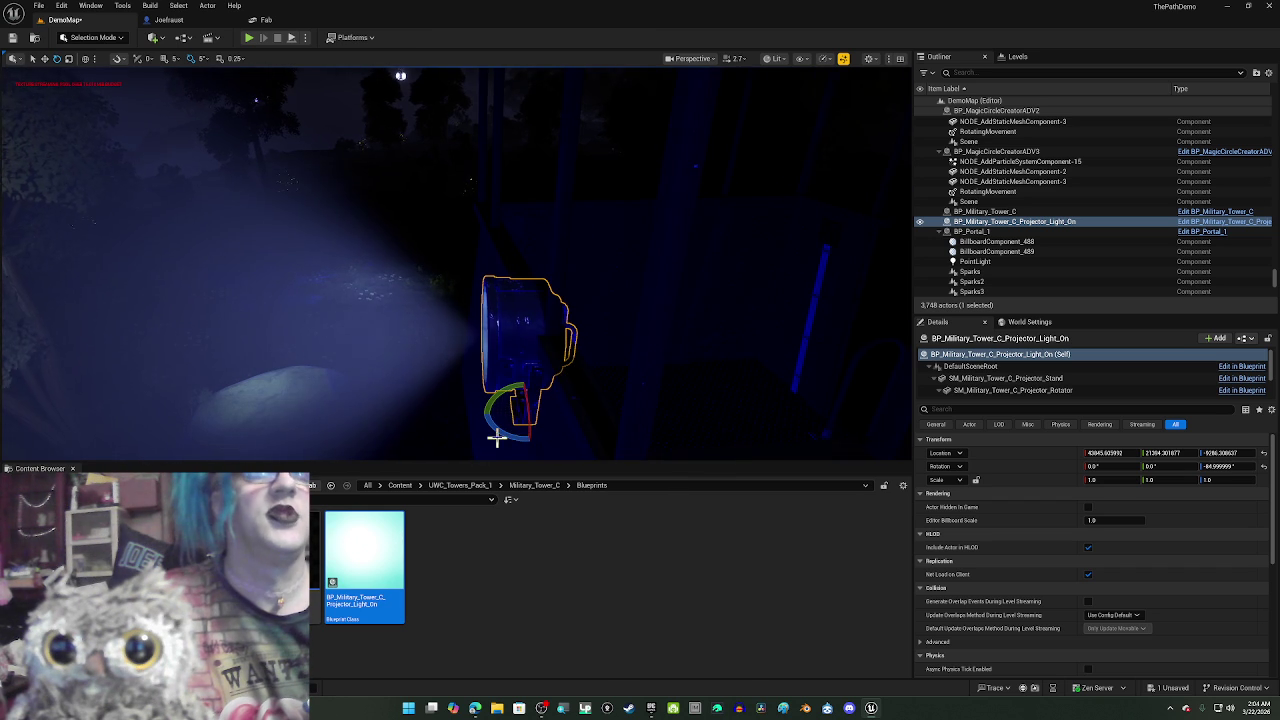
mouse_move(499, 432)
mouse_down()
mouse_move(520, 425)
mouse_move(500, 430)
mouse_up()
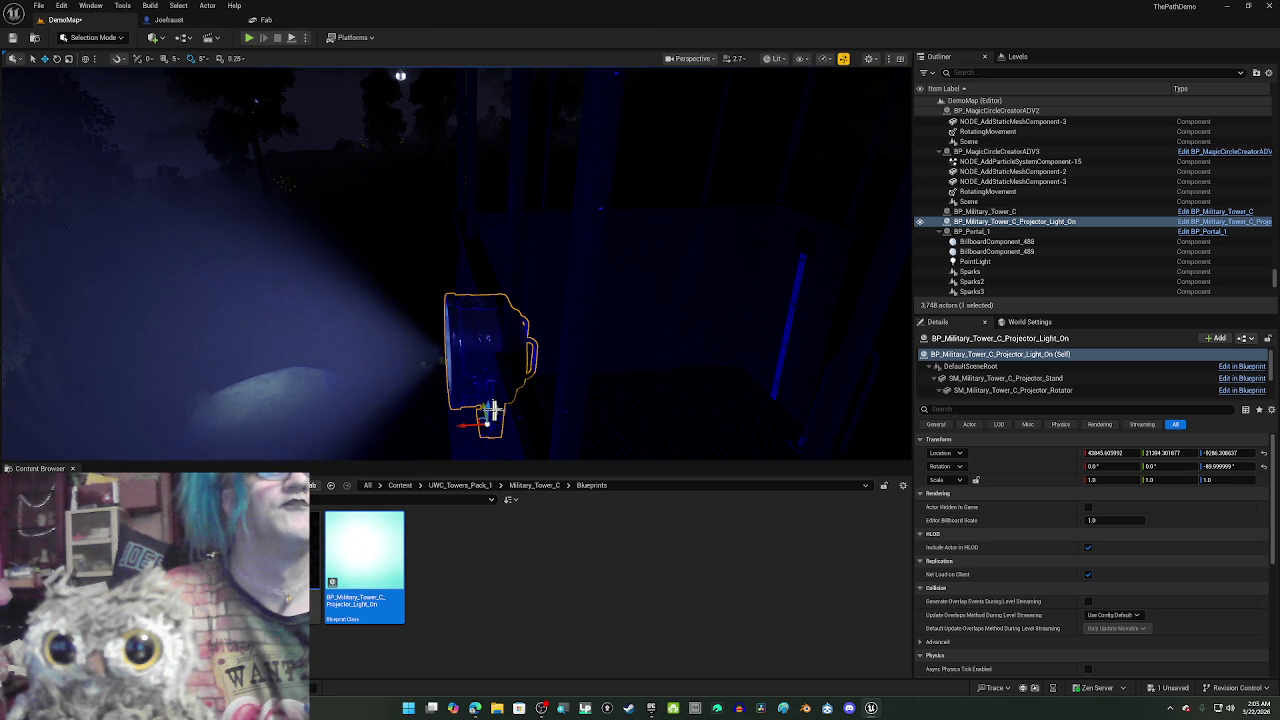
mouse_move(488, 404)
mouse_down()
mouse_move(500, 345)
mouse_move(463, 172)
mouse_up()
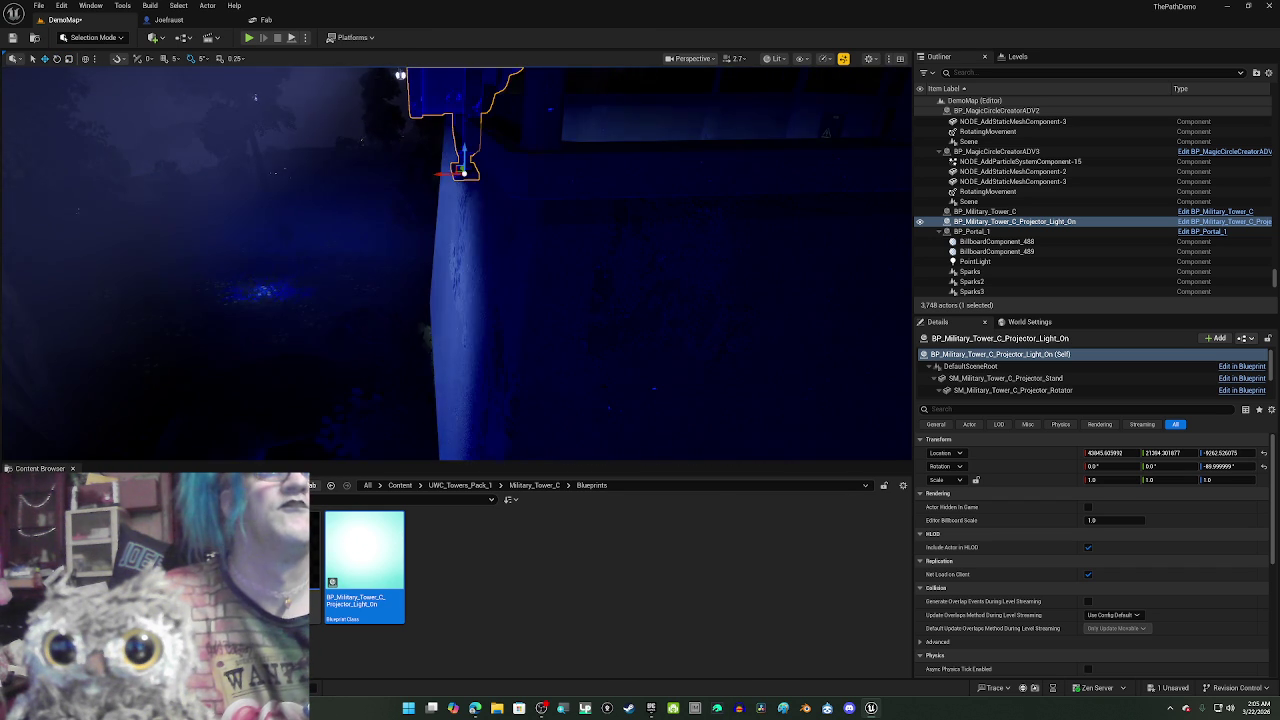
mouse_move(487, 340)
mouse_down()
mouse_move(410, 318)
mouse_move(440, 322)
mouse_up()
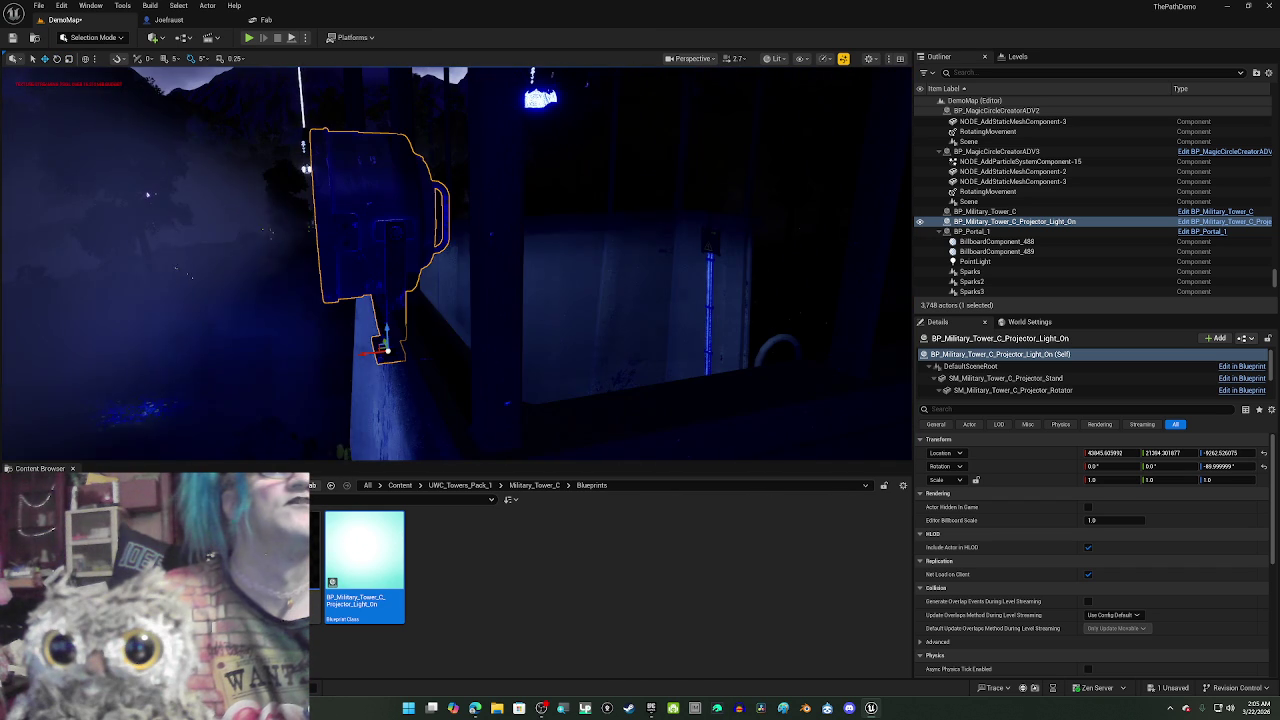
click(390, 323)
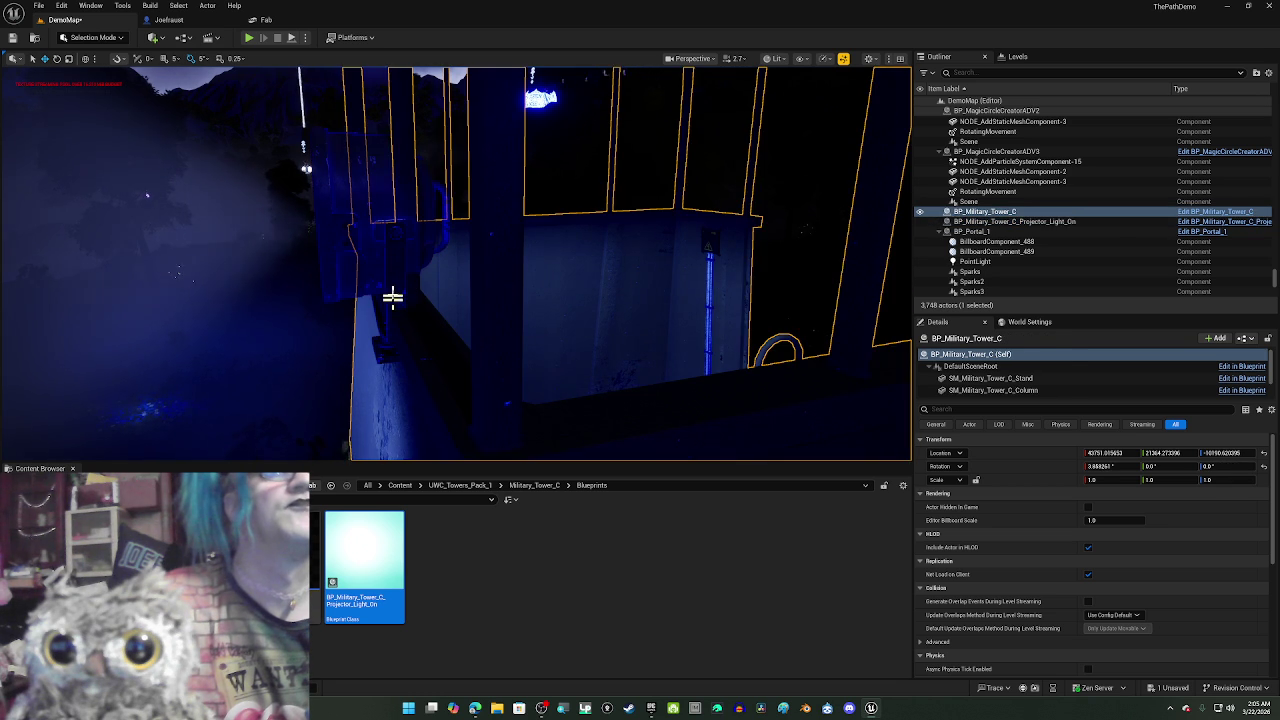
click(393, 293)
mouse_move(385, 335)
mouse_down()
mouse_move(385, 305)
mouse_move(389, 331)
mouse_move(406, 285)
mouse_move(406, 298)
mouse_up()
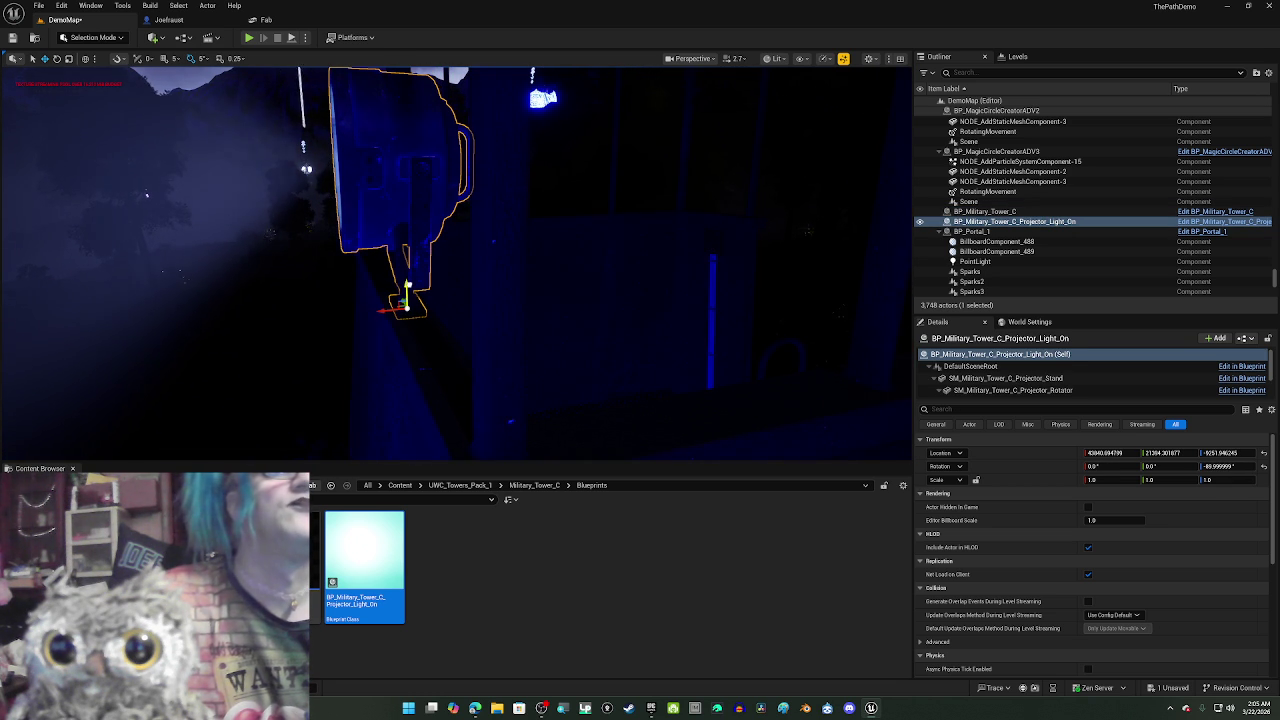
- Go through the projector's DefaultSceneRoot, Stand and Rotator components to reach its SpotLight settings
click(978, 367)
click(987, 379)
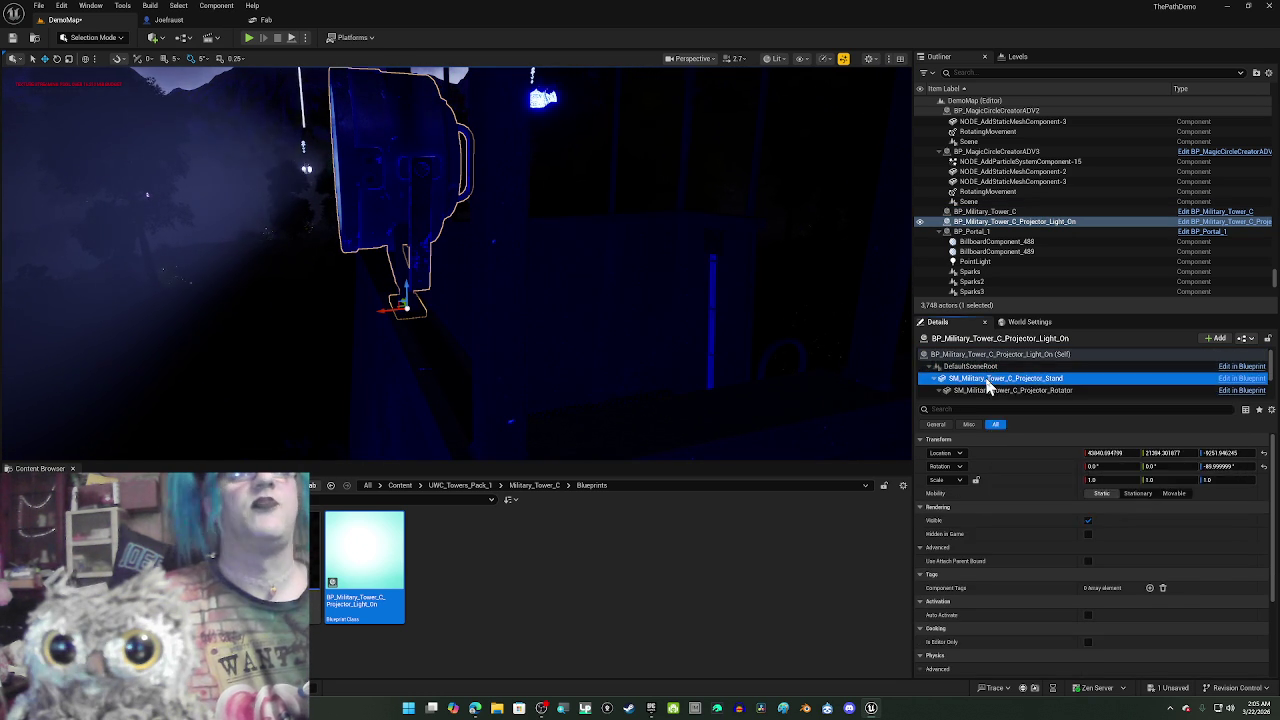
click(990, 391)
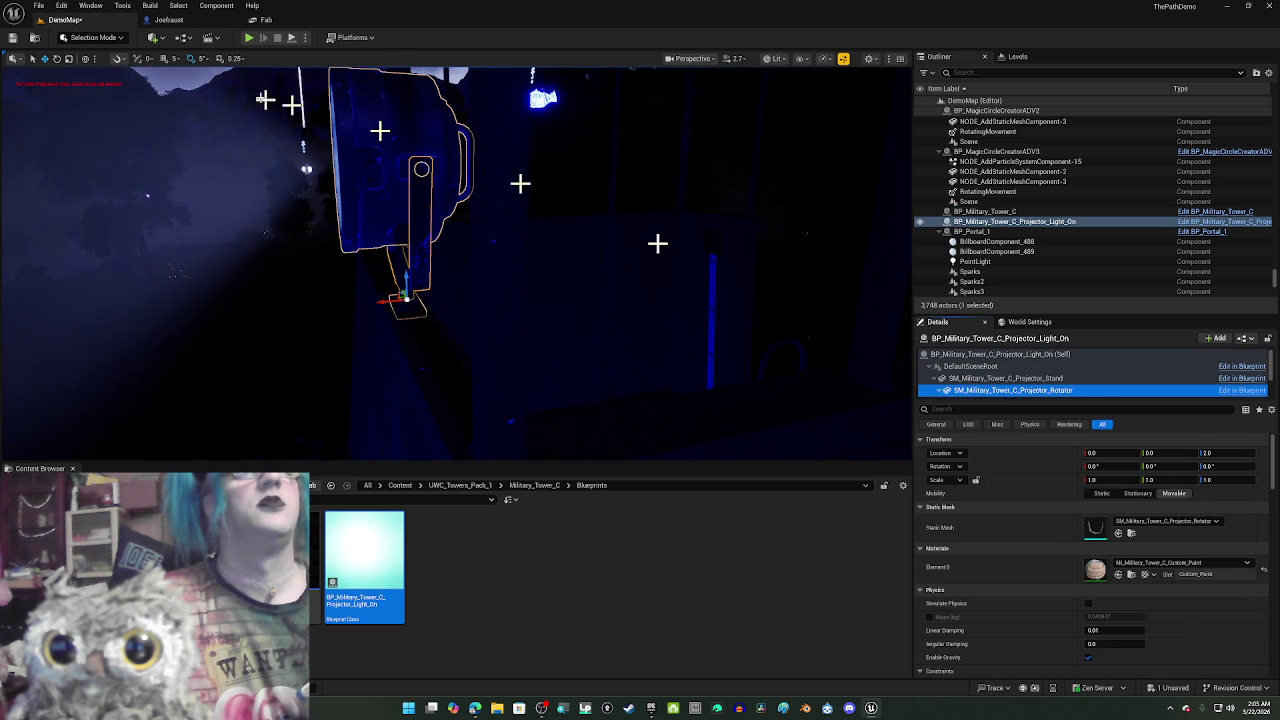
click(990, 378)
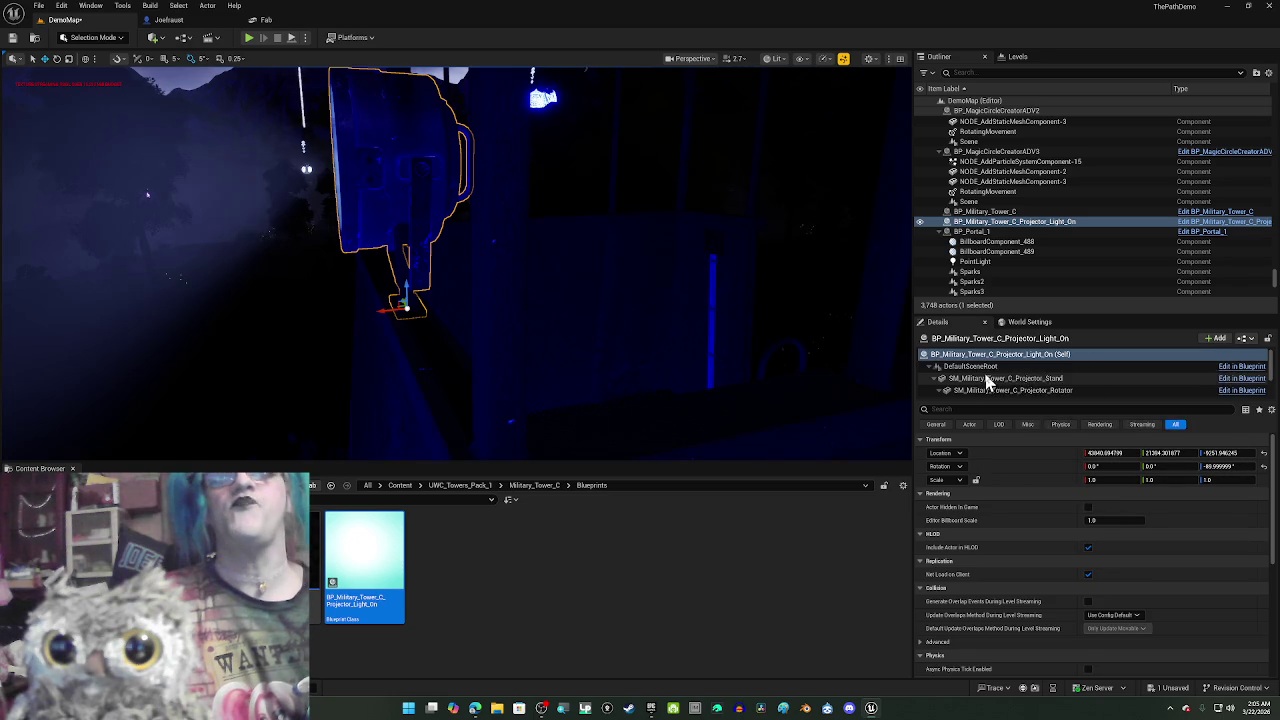
click(980, 366)
click(987, 379)
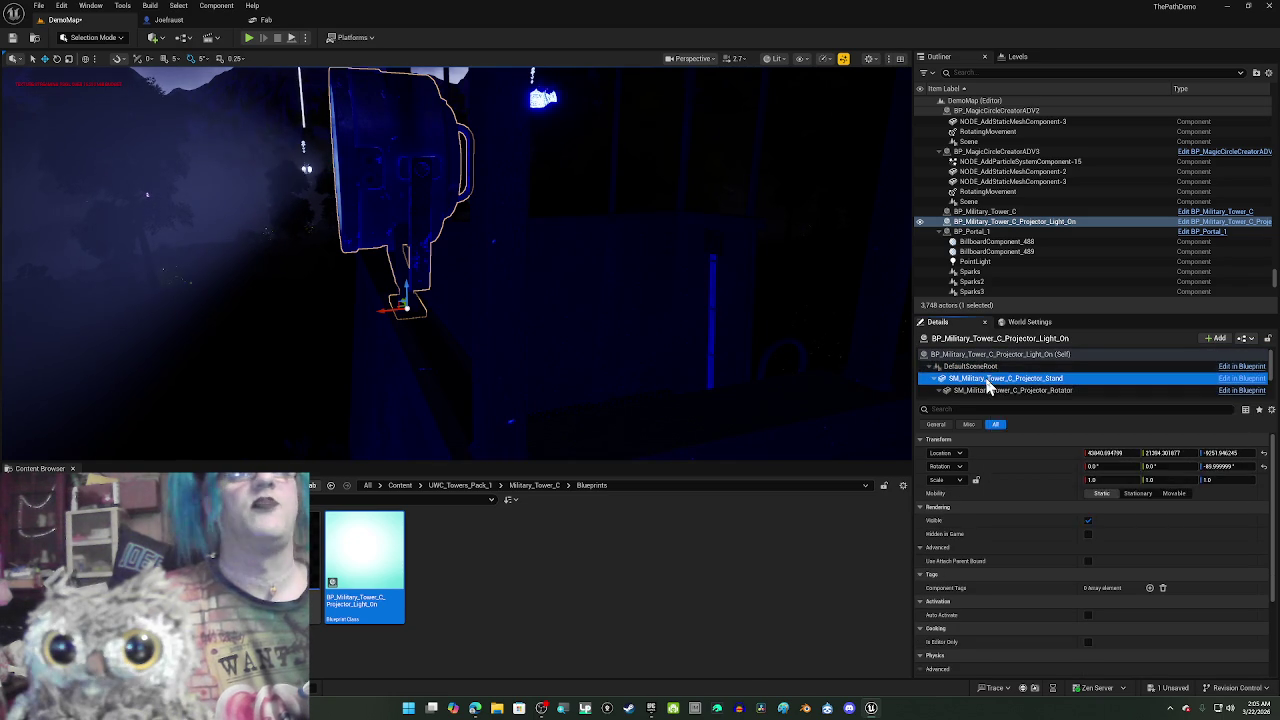
click(989, 391)
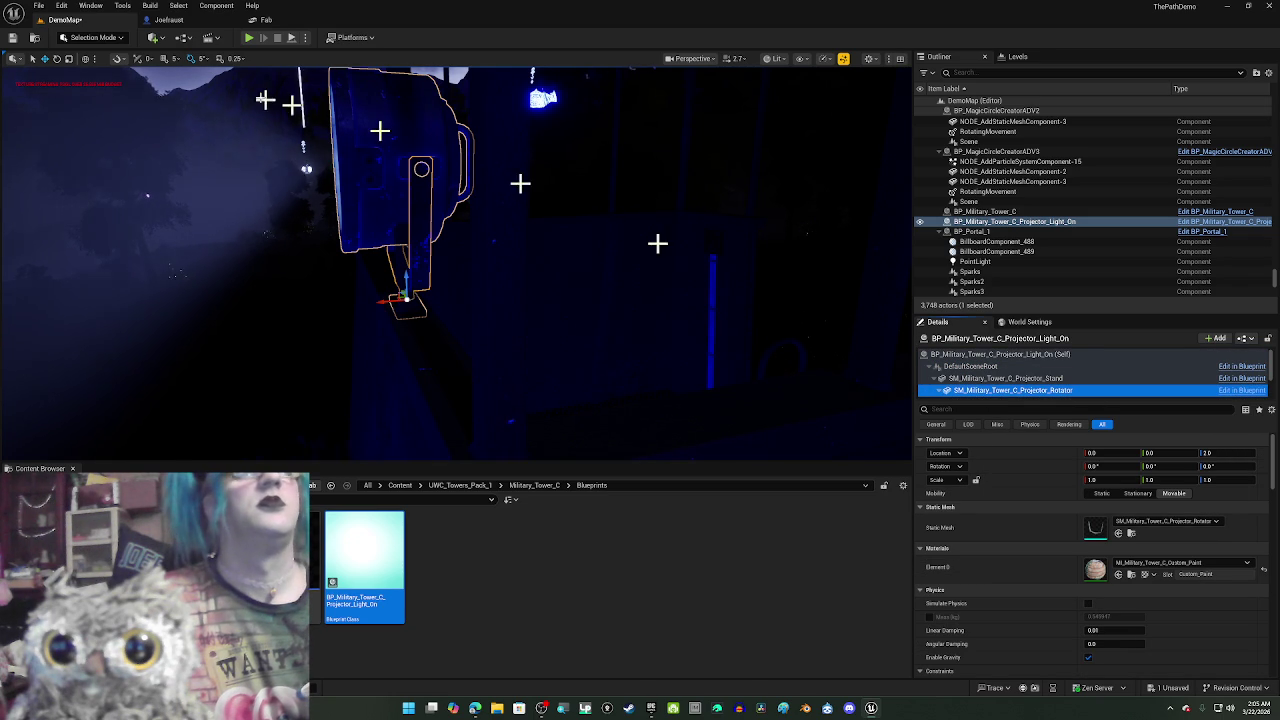
drag(387, 151, 395, 160)
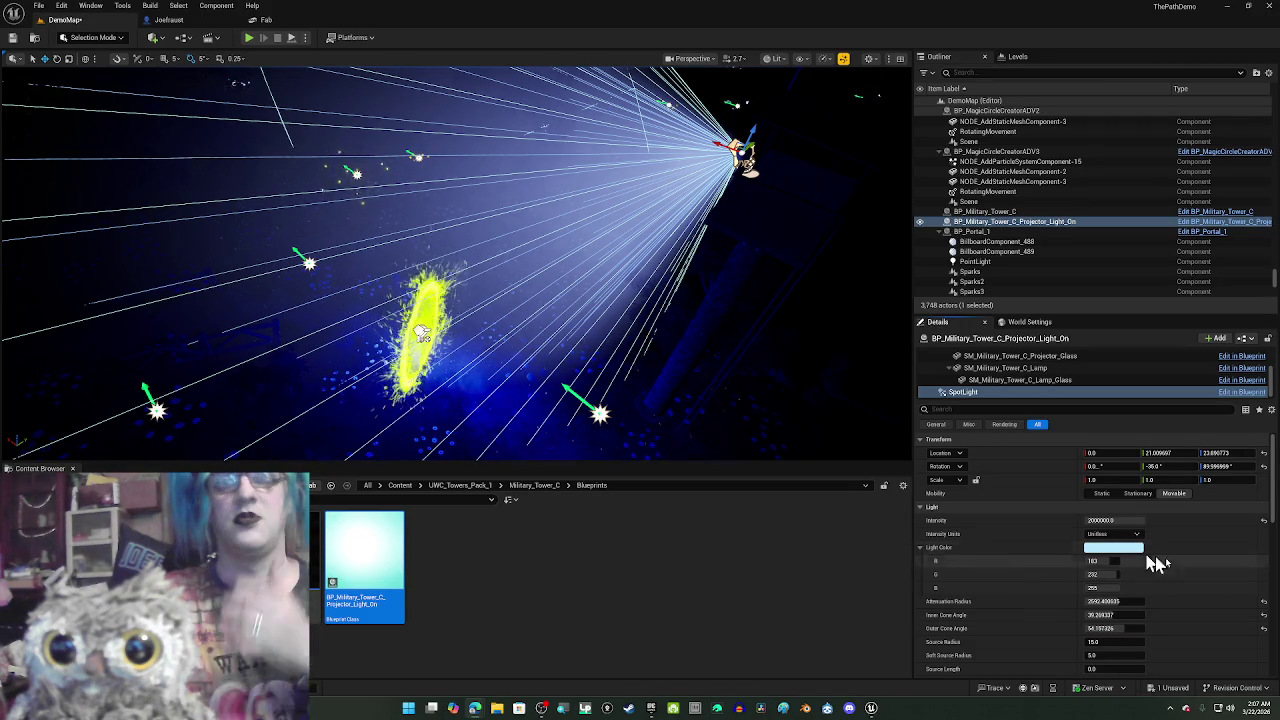
- Edit the spotlight intensity, set attenuation radius 7576.2, and narrow the cones to about 24° and 47°
click(1115, 520)
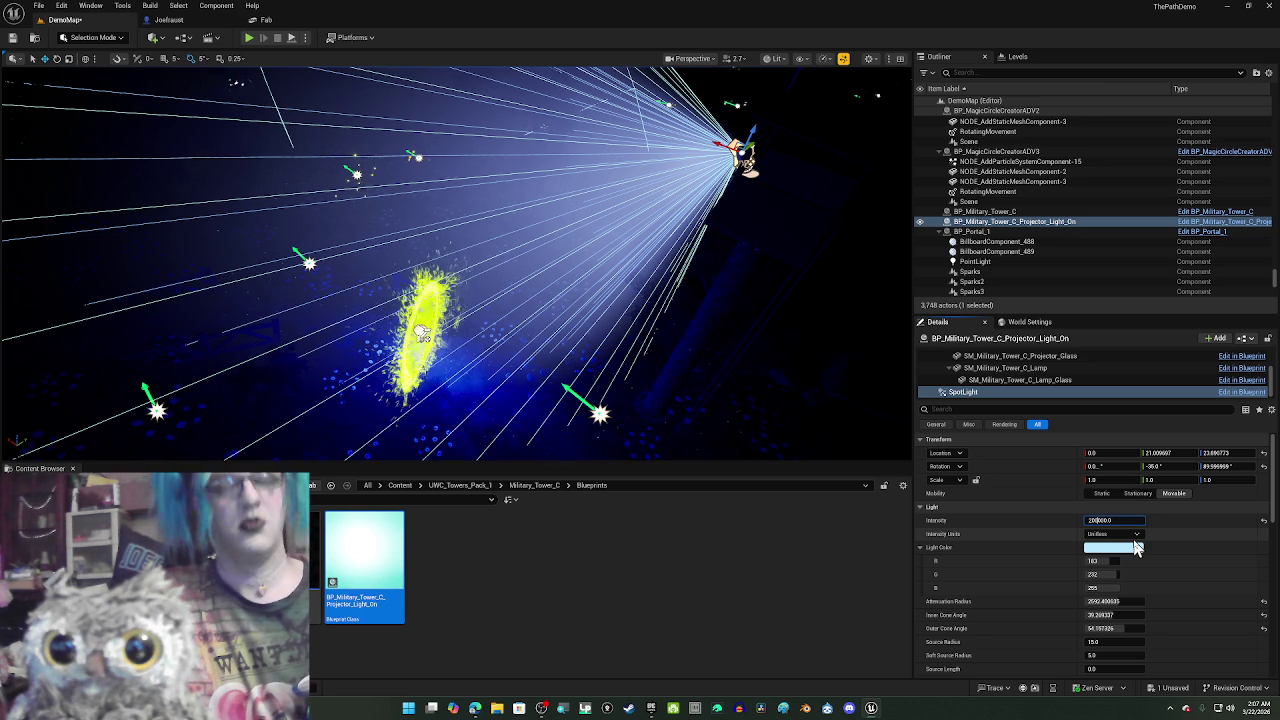
key(Return)
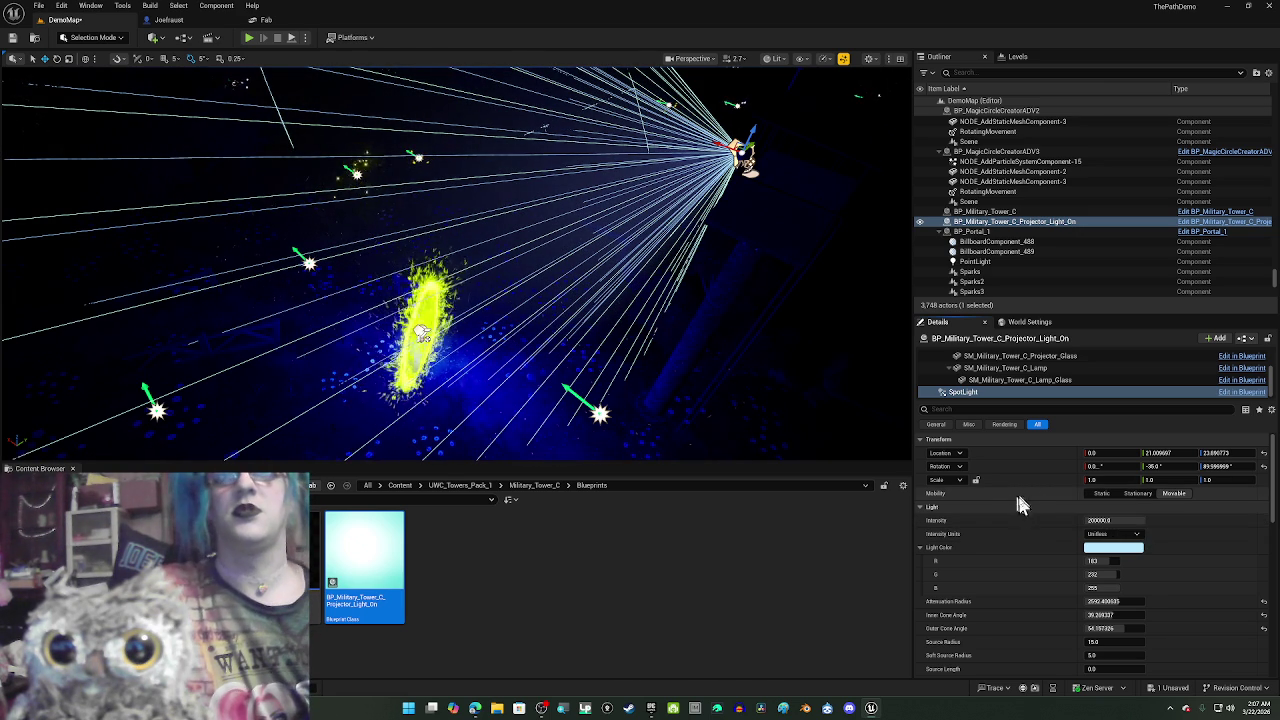
mouse_move(1100, 601)
mouse_down()
mouse_move(1040, 601)
mouse_move(1135, 601)
mouse_move(1094, 630)
mouse_move(1109, 630)
mouse_move(1071, 614)
mouse_up()
drag(640, 417, 61, 100)
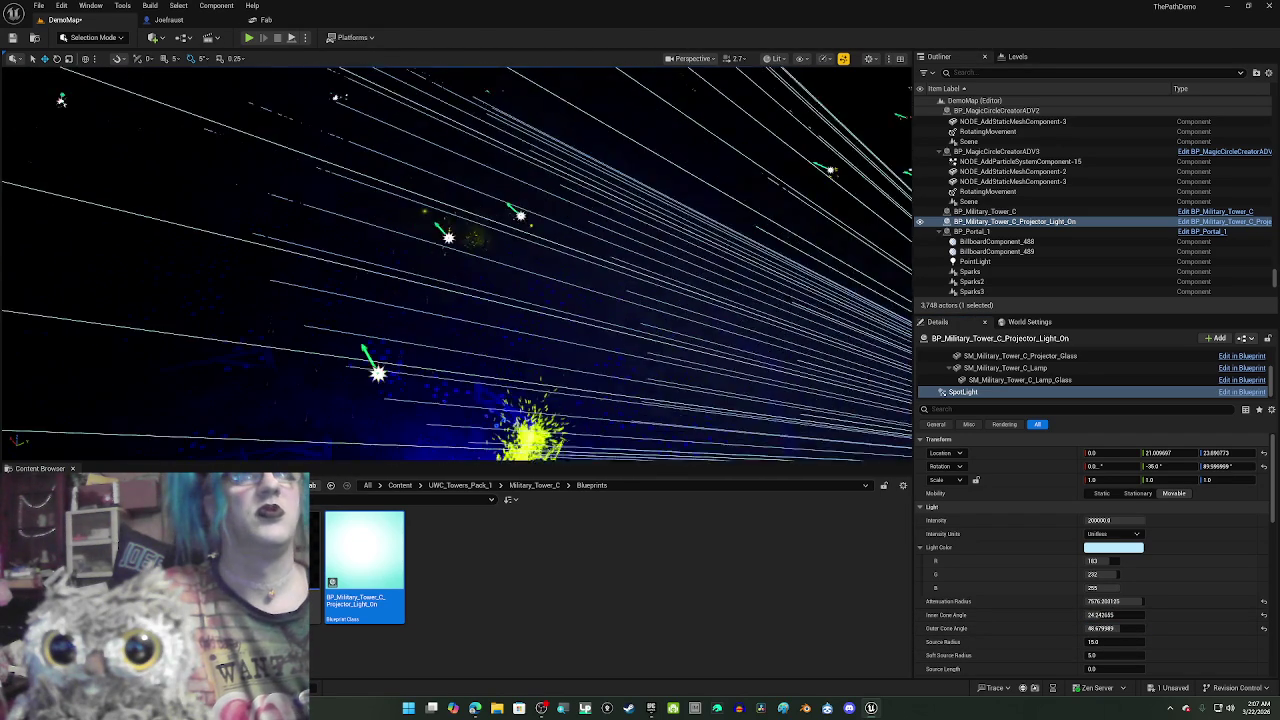
- Fly over the scaffolding and focus the view on BP_Portal_2
drag(606, 369, 660, 256)
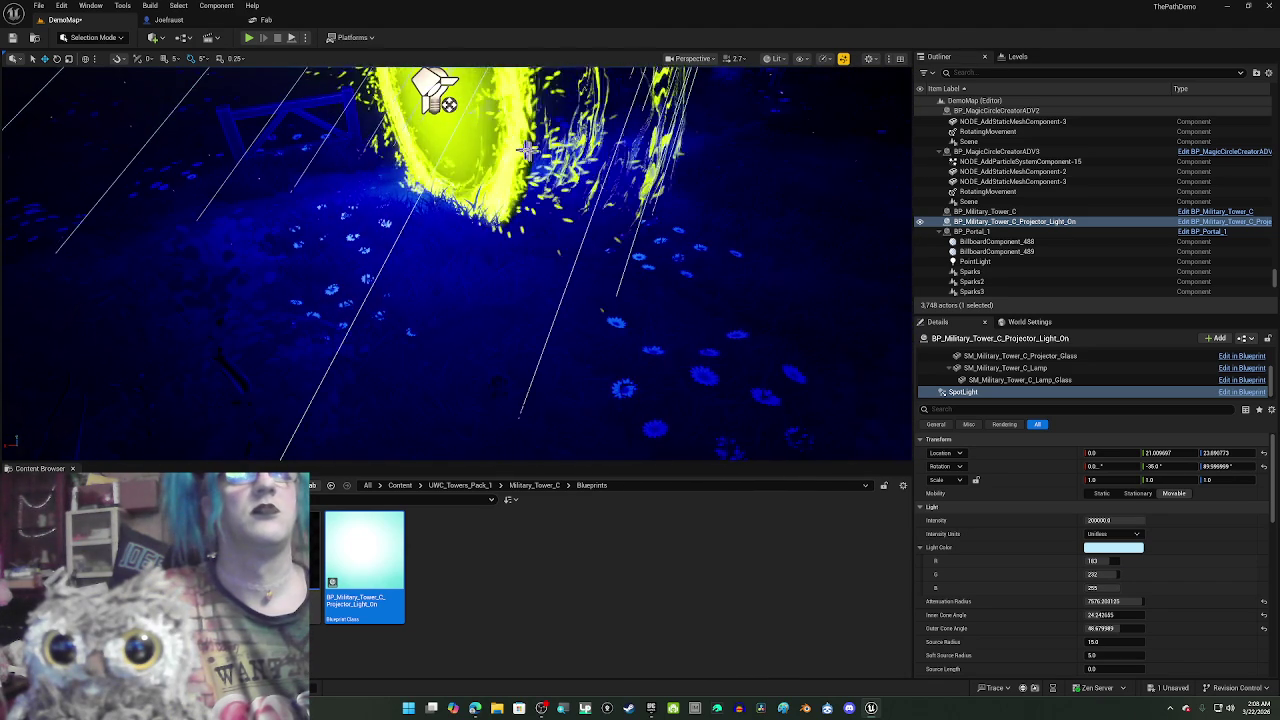
click(440, 100)
key(f)
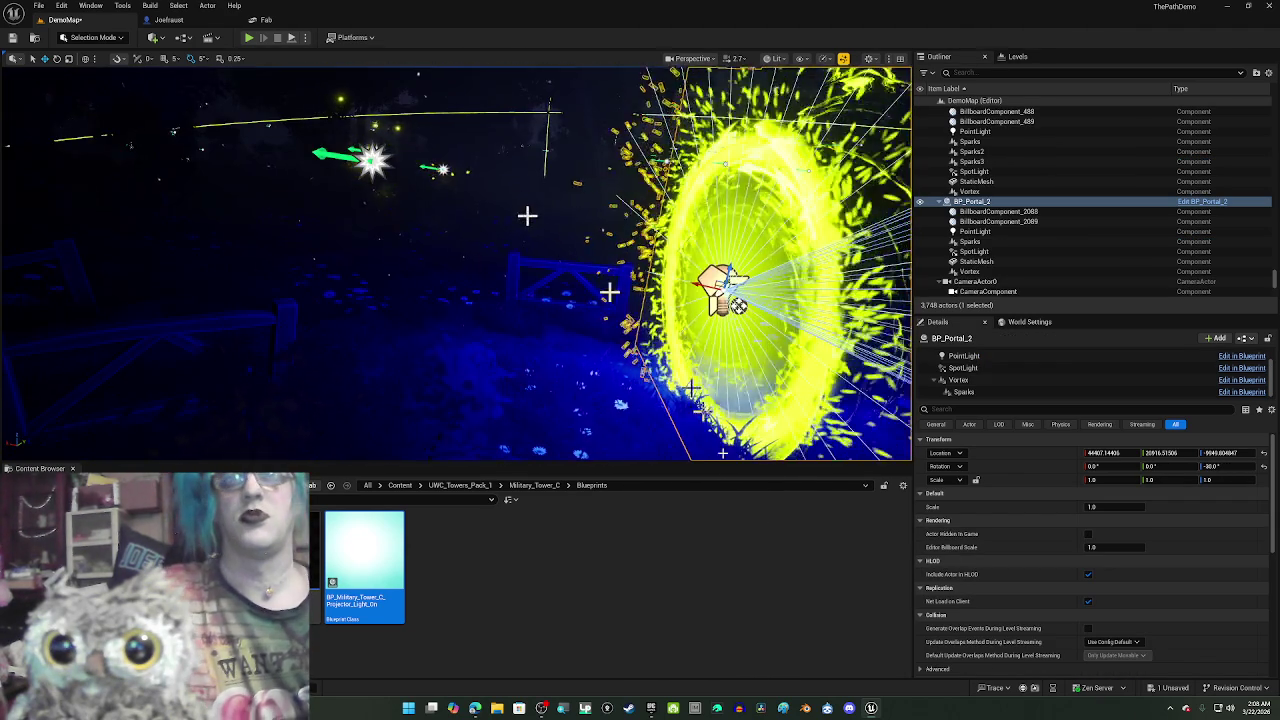
click(1088, 534)
click(1089, 536)
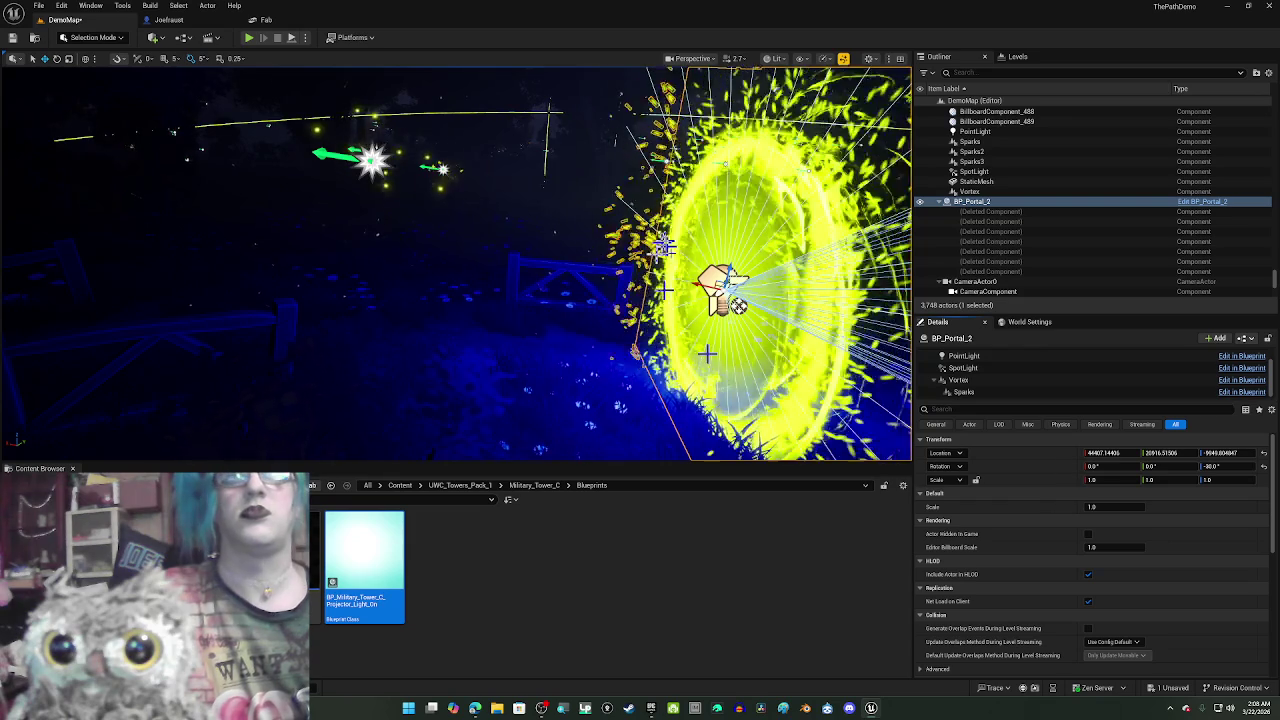
click(920, 201)
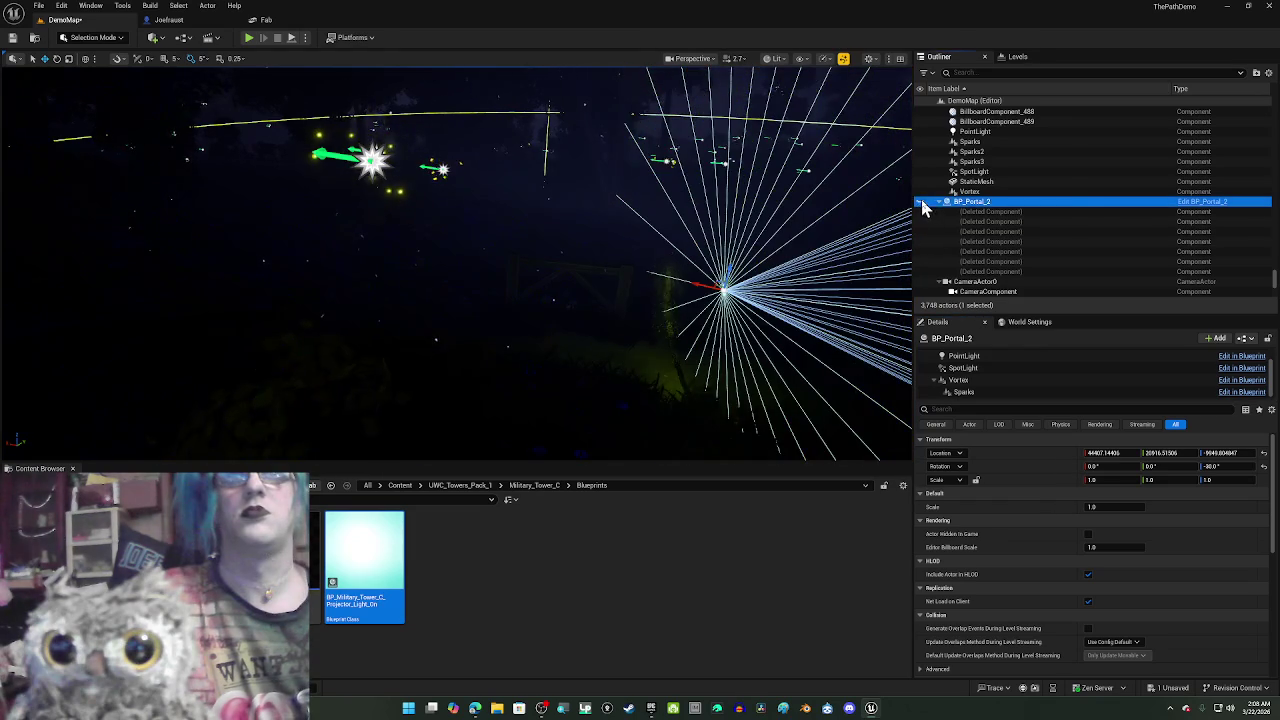
click(490, 250)
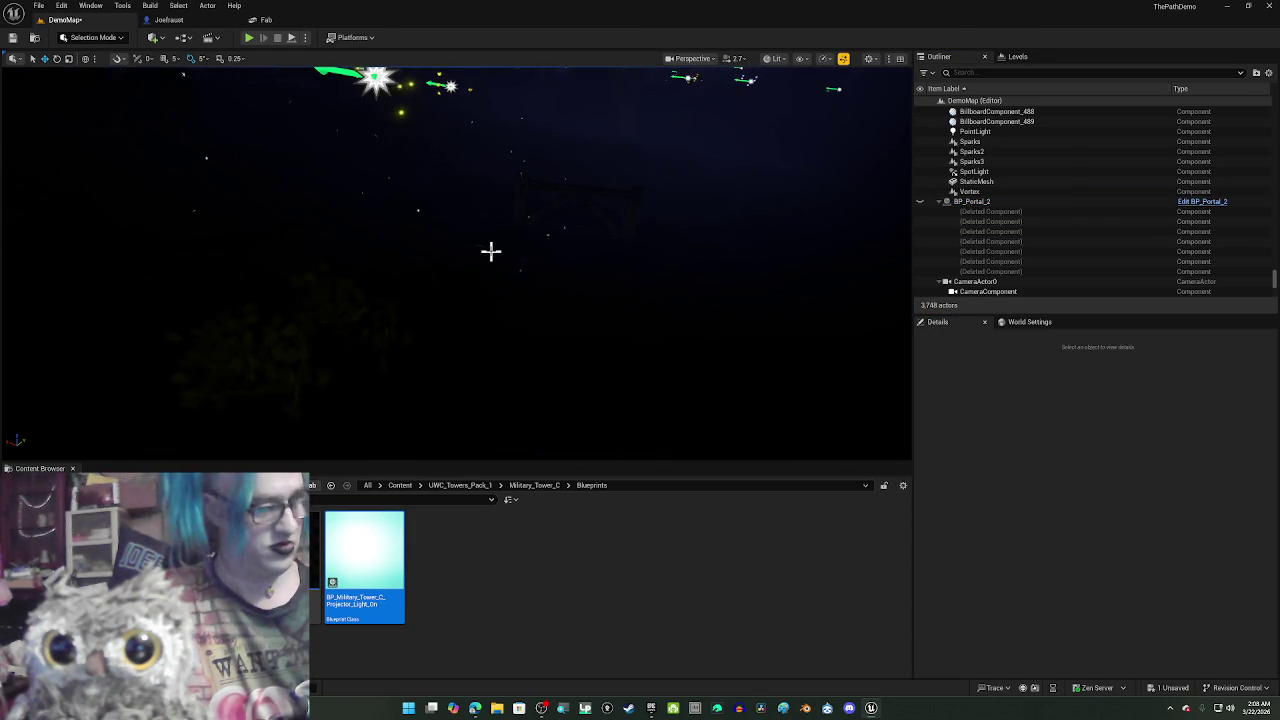
key(ctrl+z)
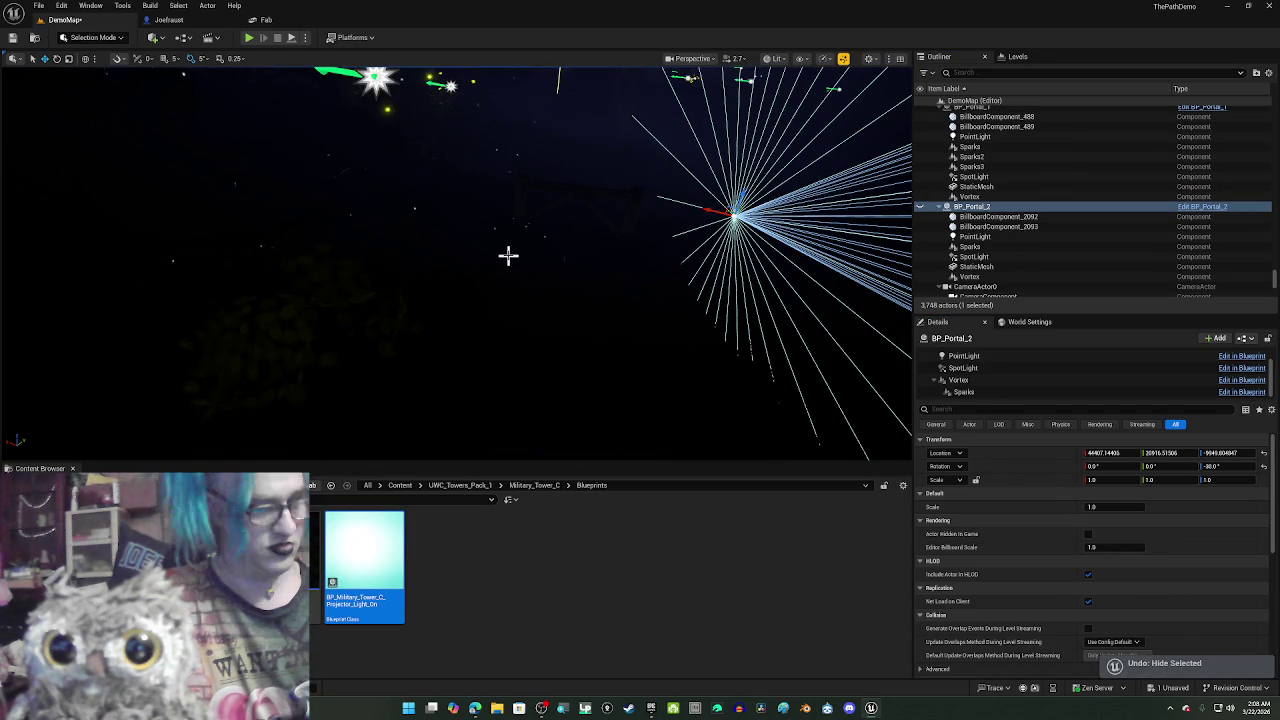
mouse_move(585, 247)
mouse_down()
mouse_move(550, 210)
mouse_move(575, 170)
mouse_up()
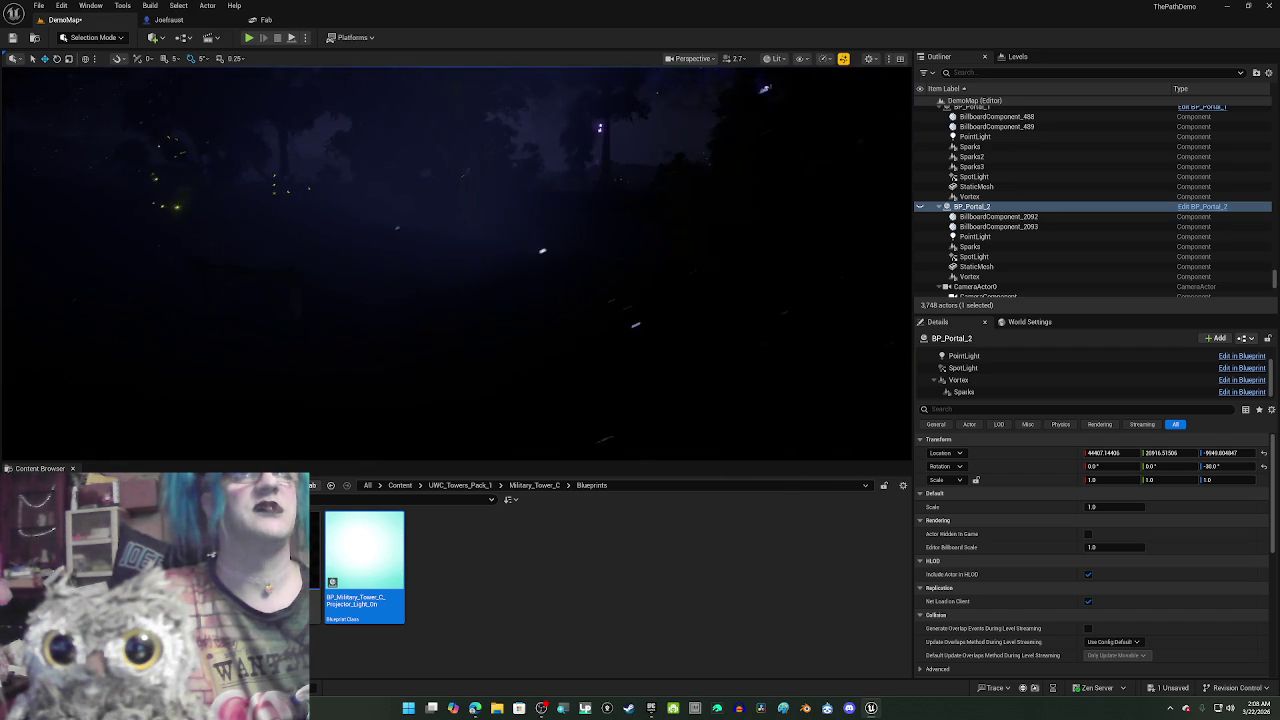
drag(574, 262, 574, 262)
click(620, 243)
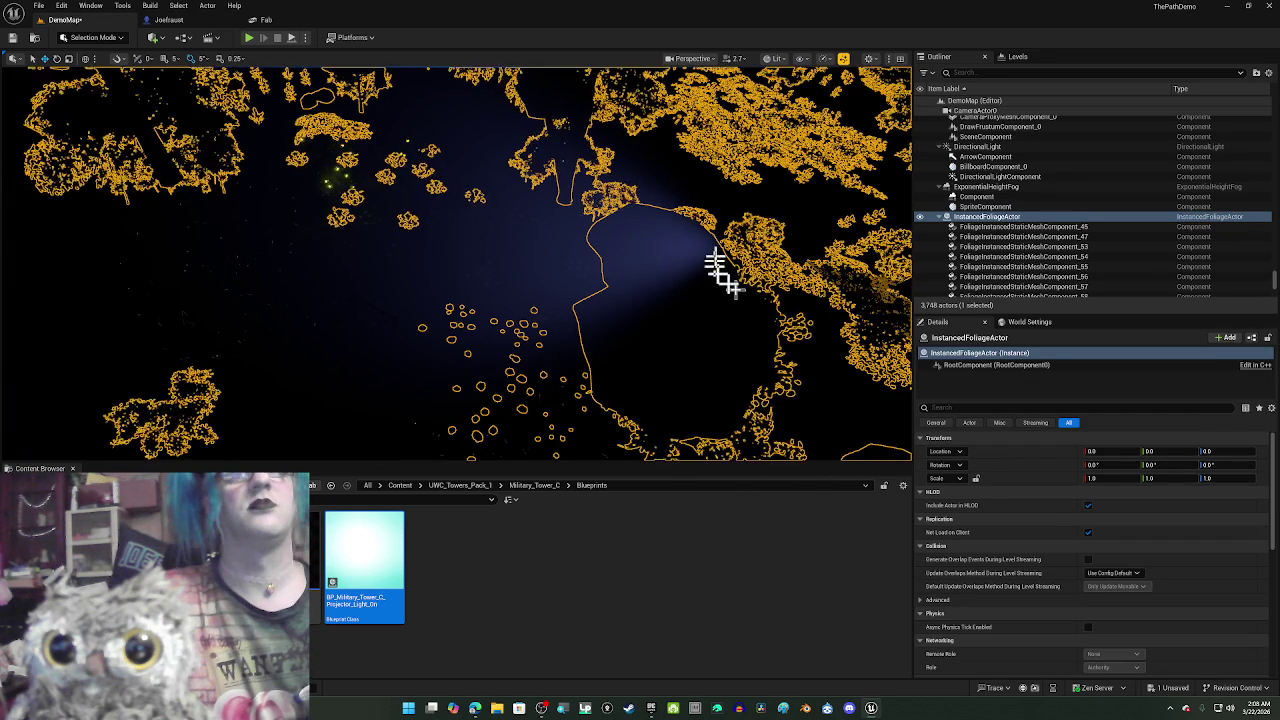
drag(659, 318, 659, 318)
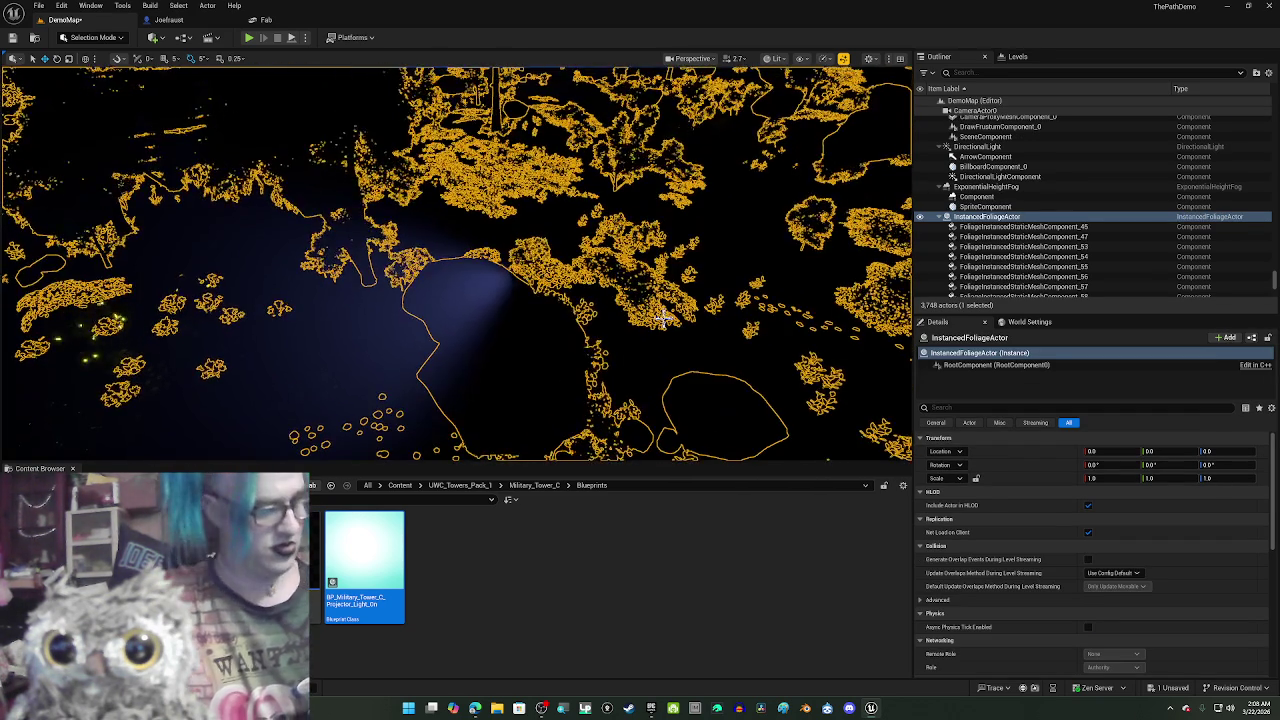
key(alt+3)
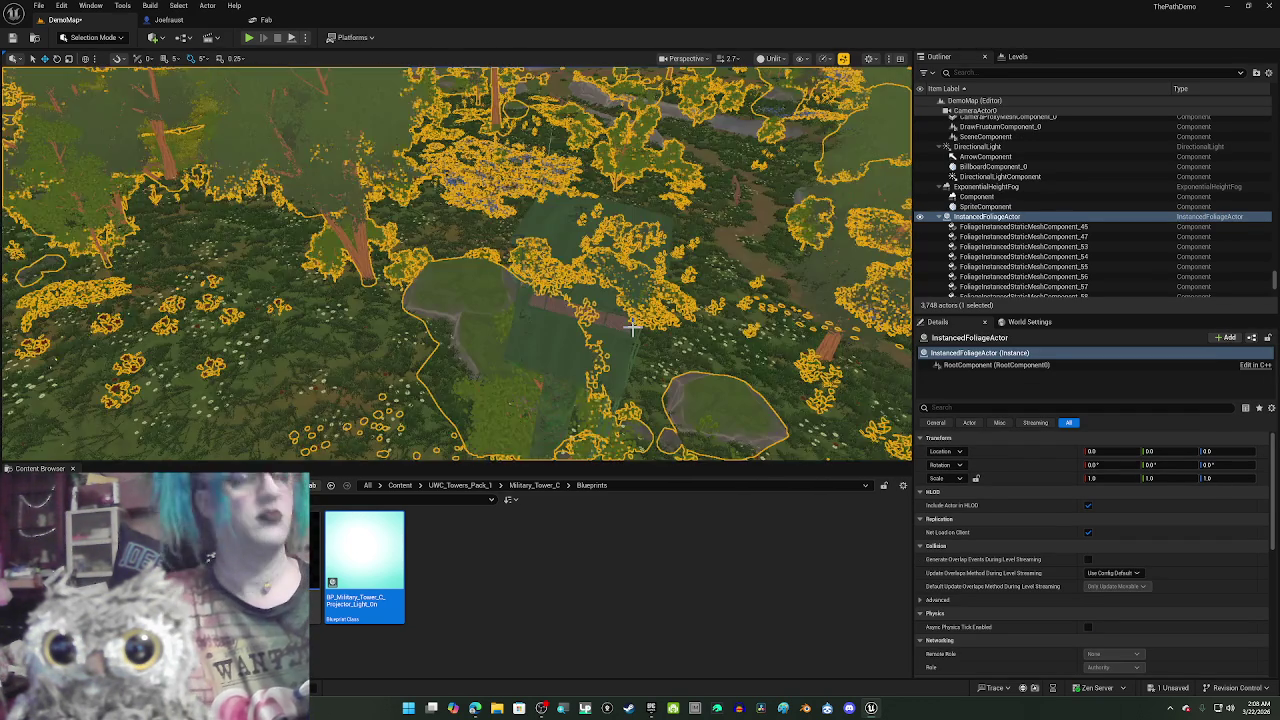
click(592, 283)
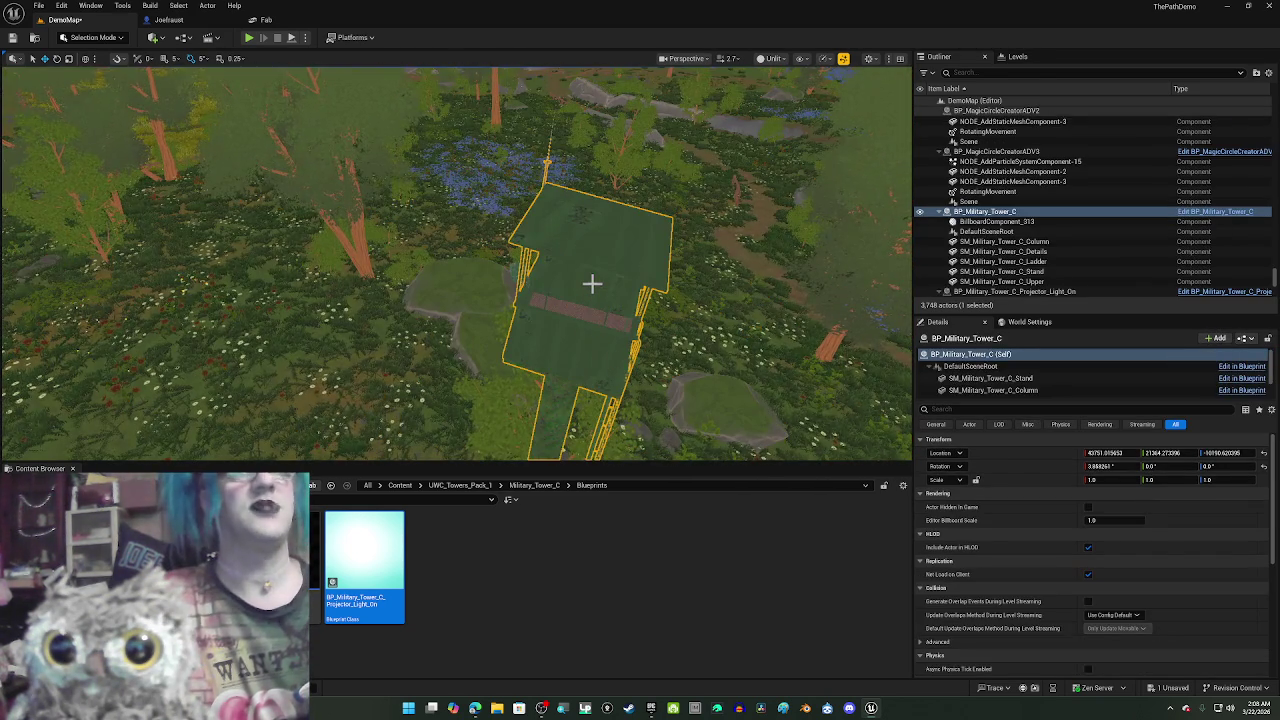
drag(592, 283, 597, 269)
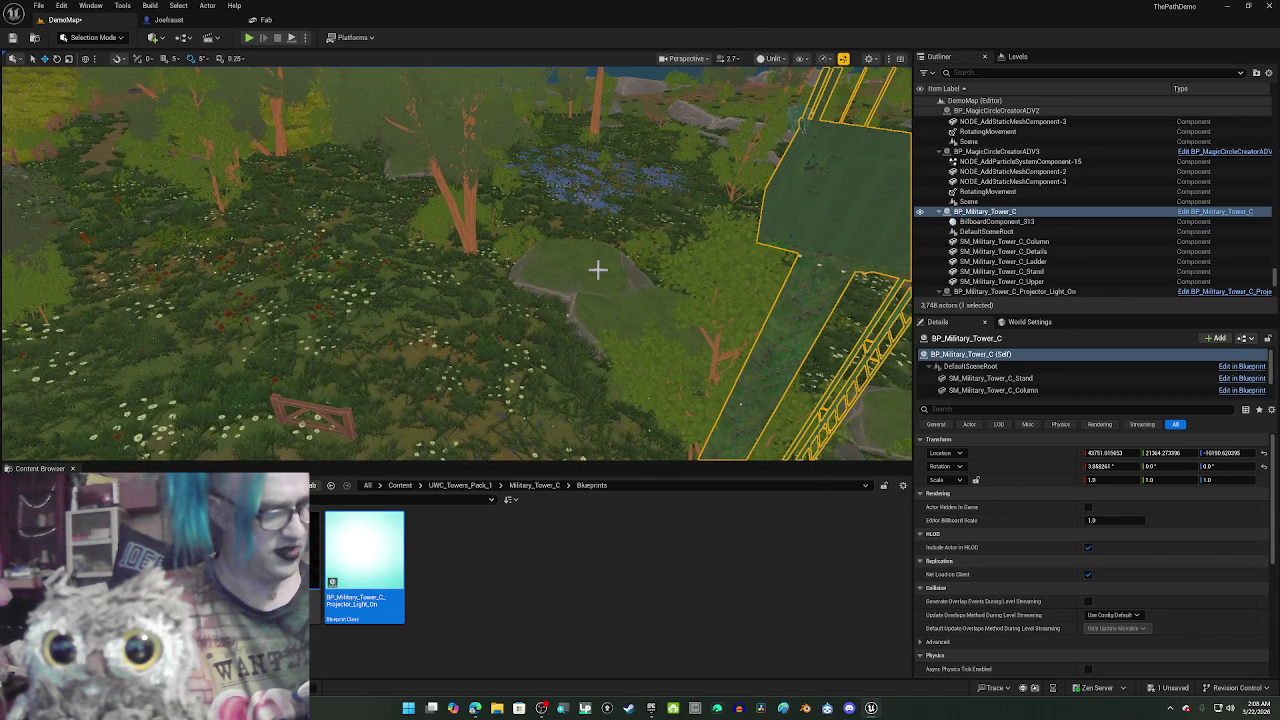
key(alt+4)
drag(596, 269, 598, 266)
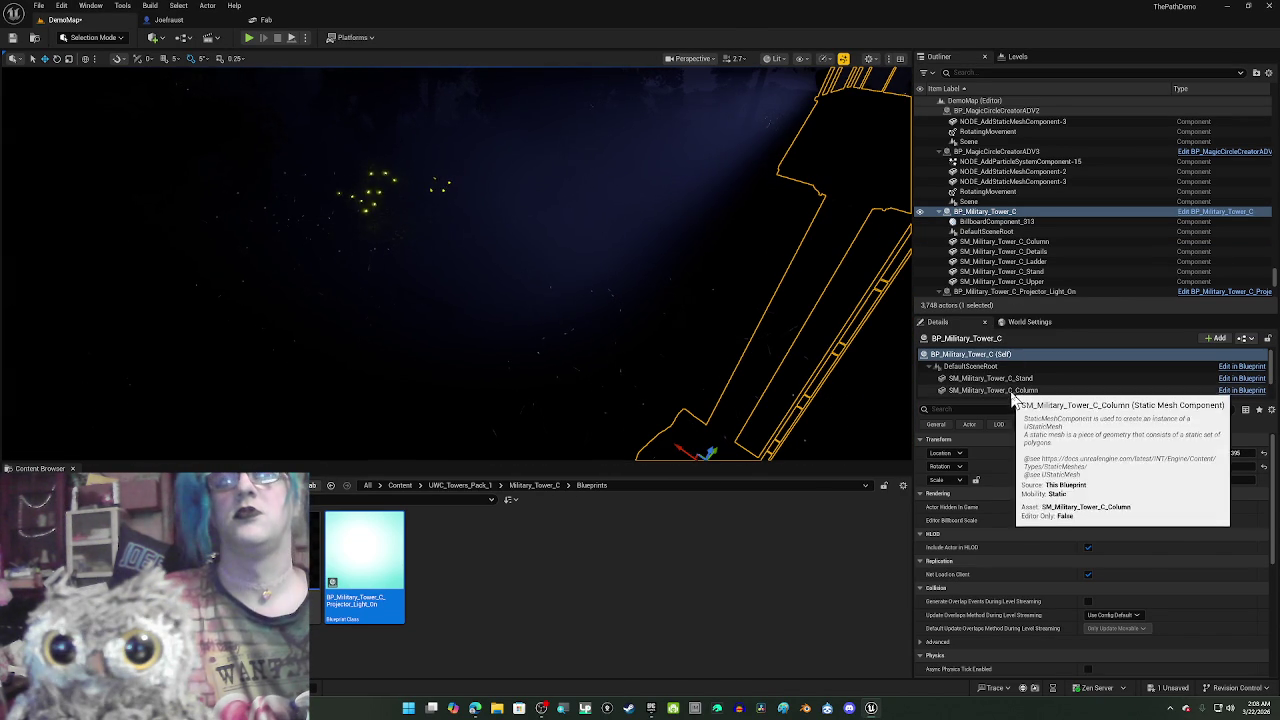
scroll(1012, 393, down, 2)
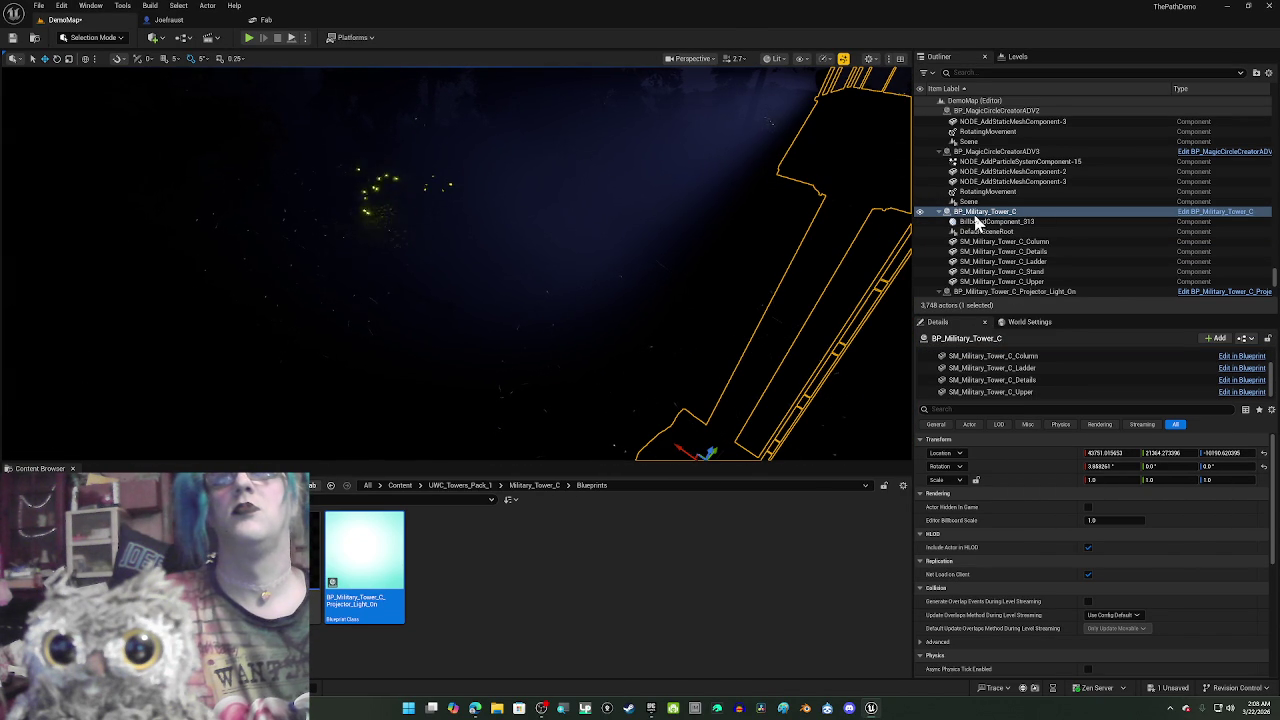
scroll(866, 130, up, 2)
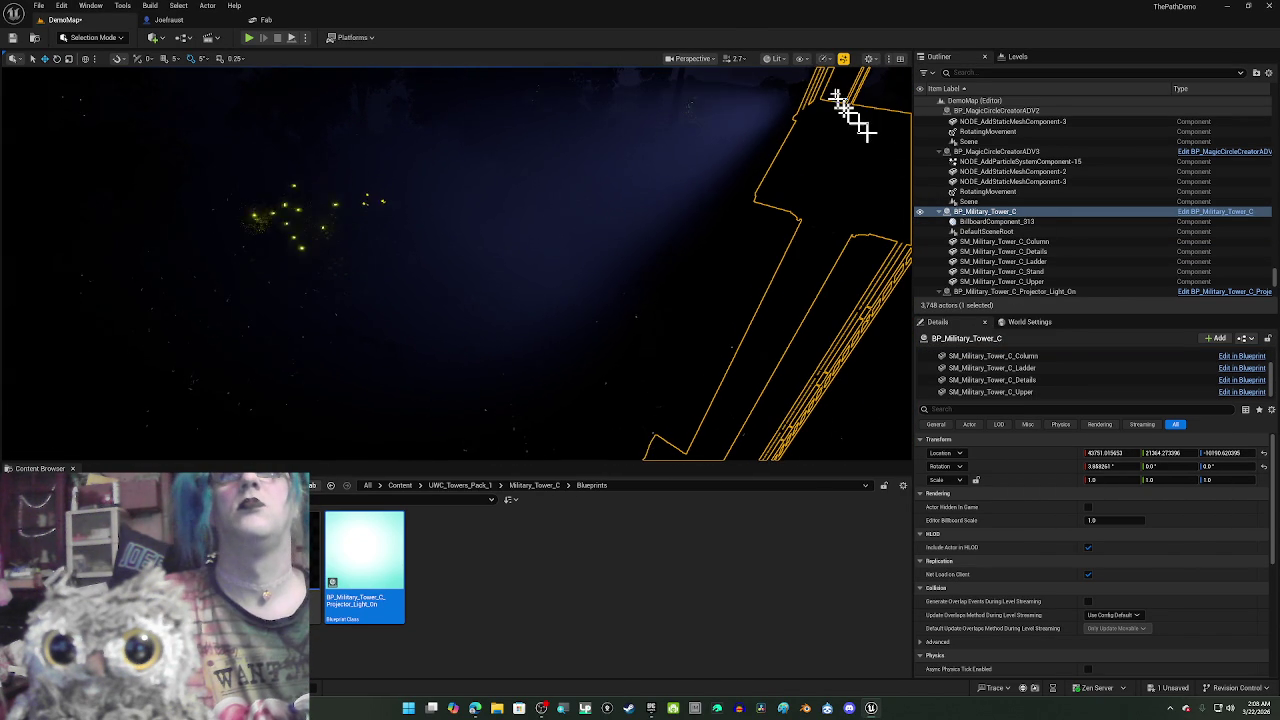
- Select the tower projector and lower its SpotLight attenuation radius to 4650
click(797, 84)
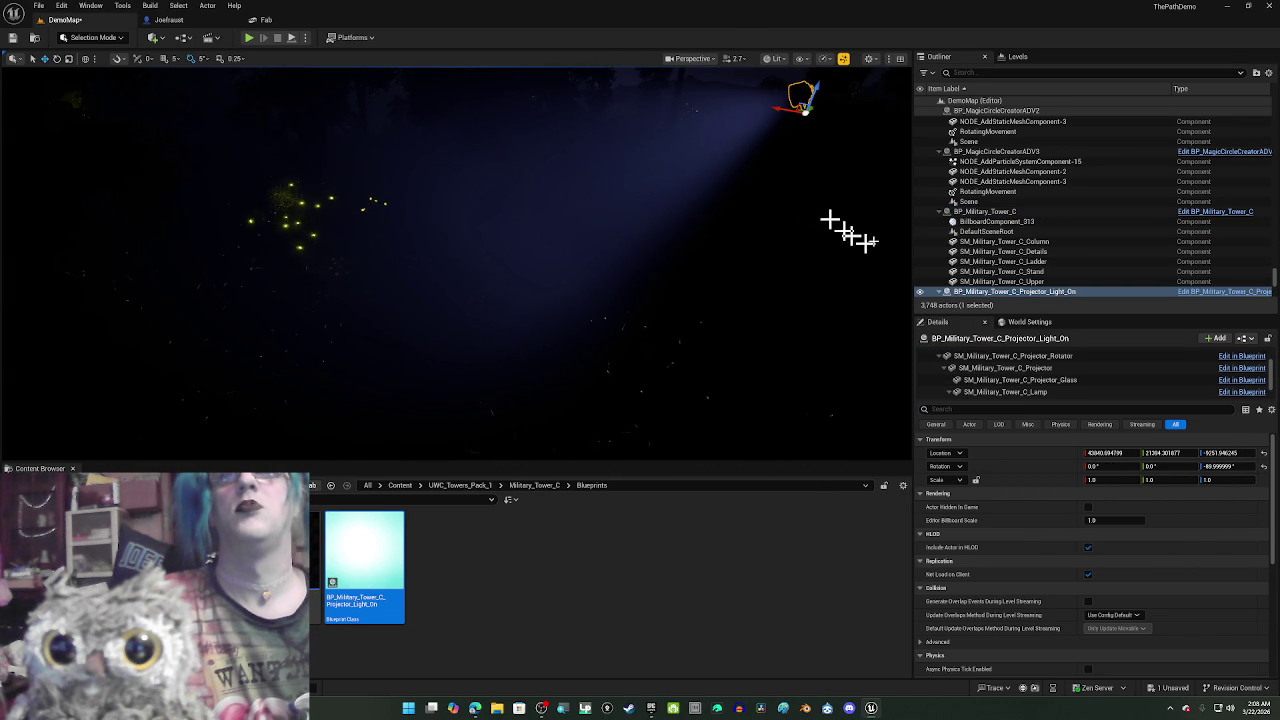
scroll(1023, 385, down, 2)
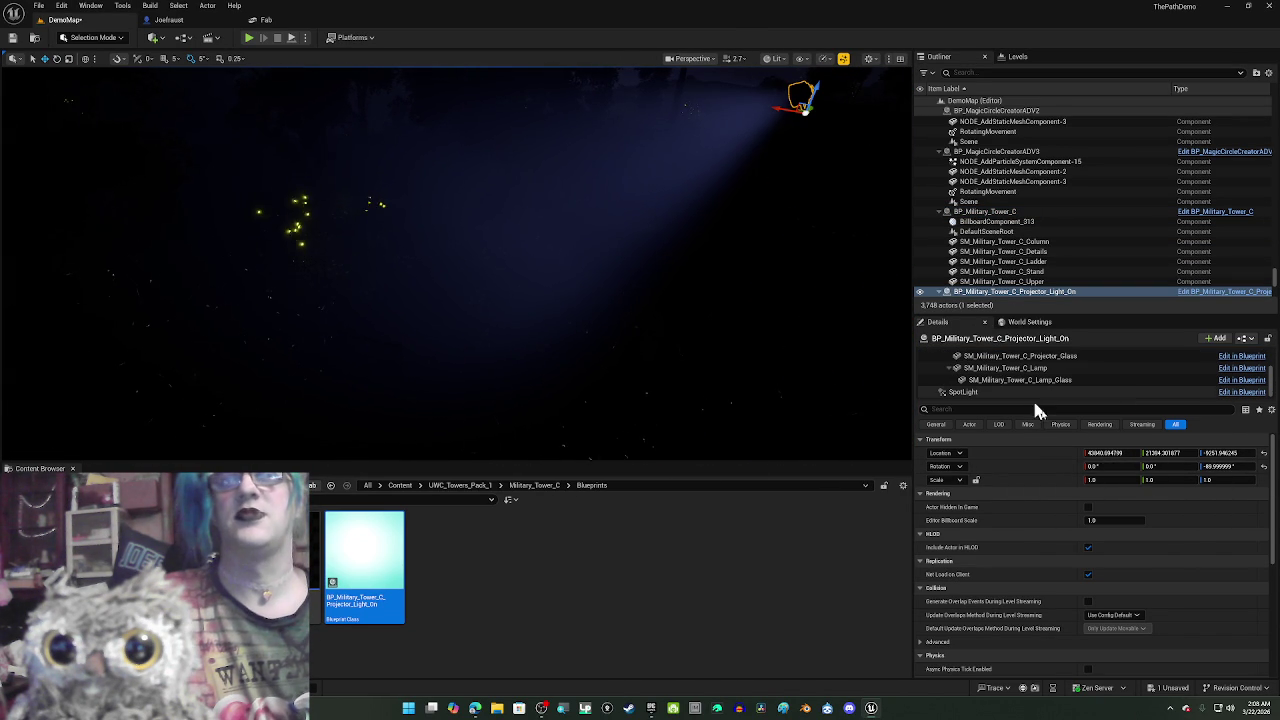
click(1032, 391)
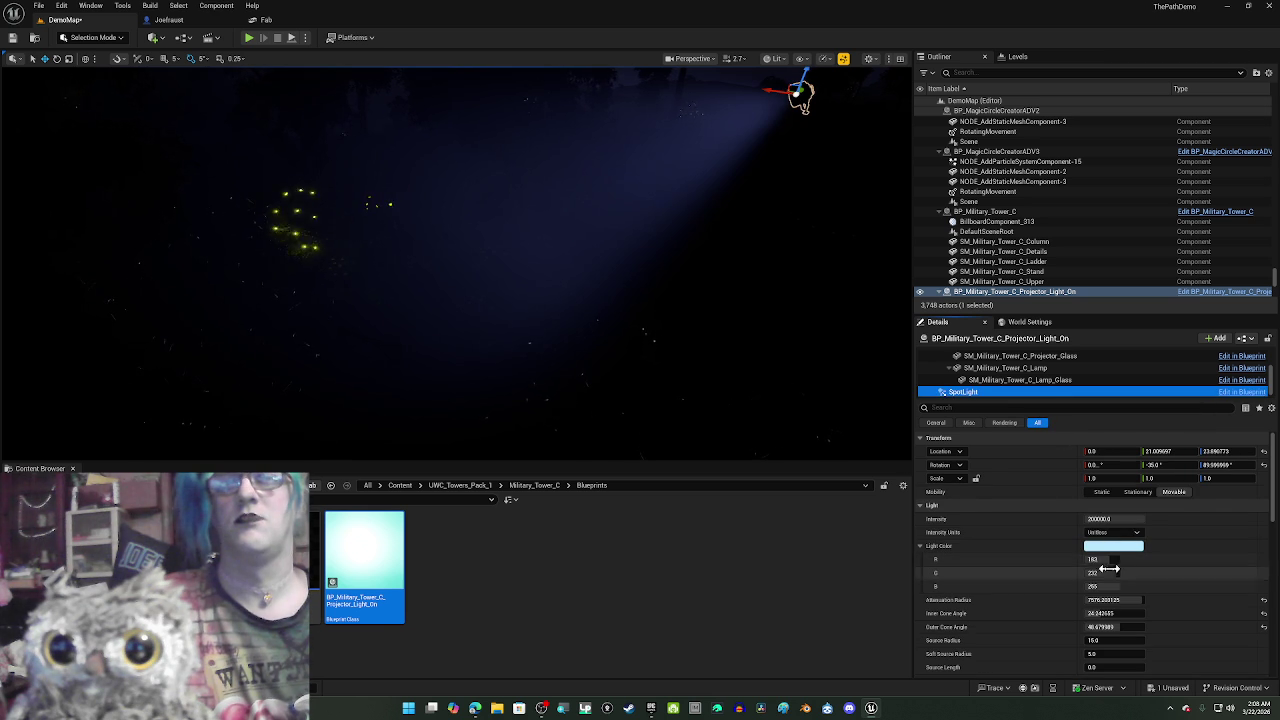
mouse_move(1100, 600)
mouse_down()
mouse_move(1130, 600)
mouse_move(1112, 600)
mouse_up()
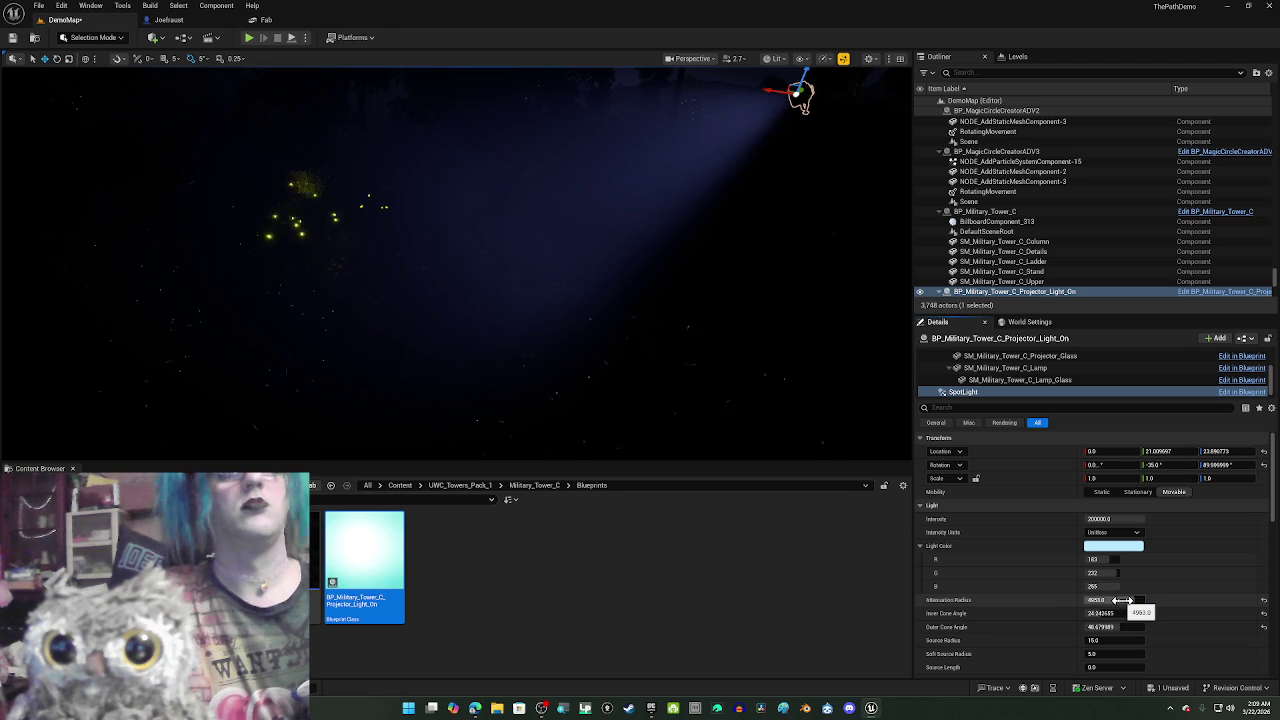
click(1112, 533)
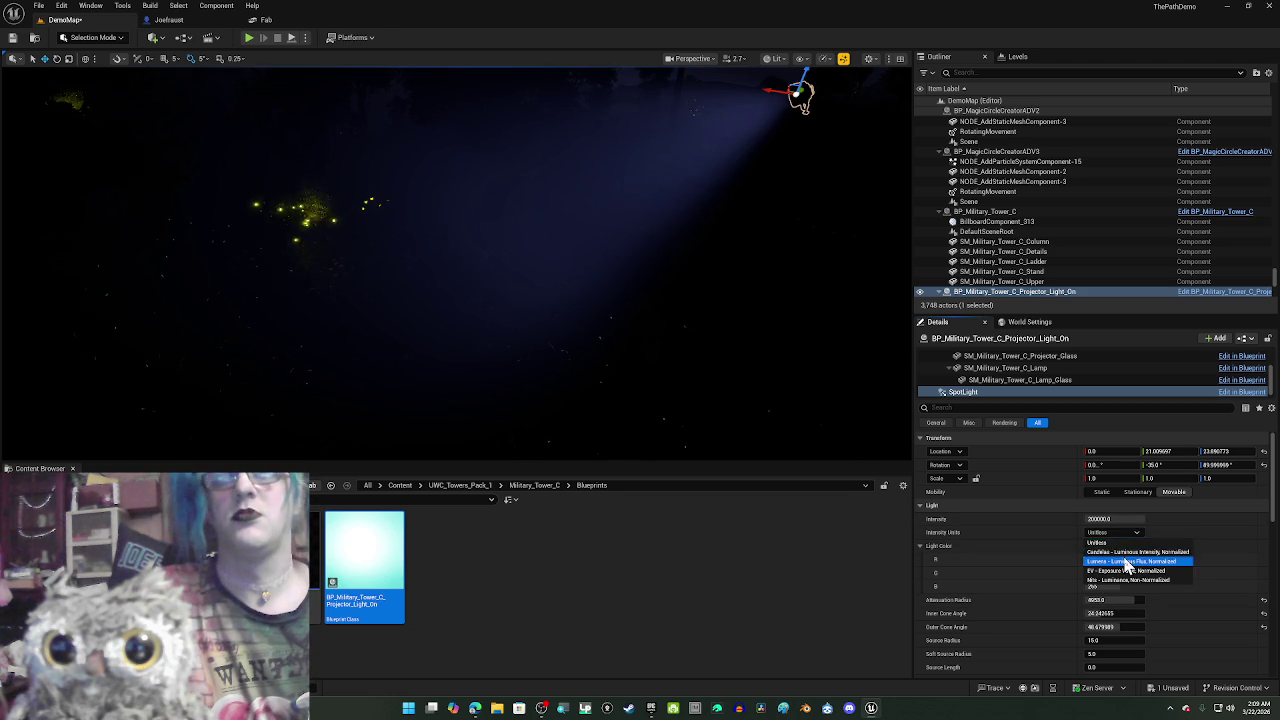
click(1125, 562)
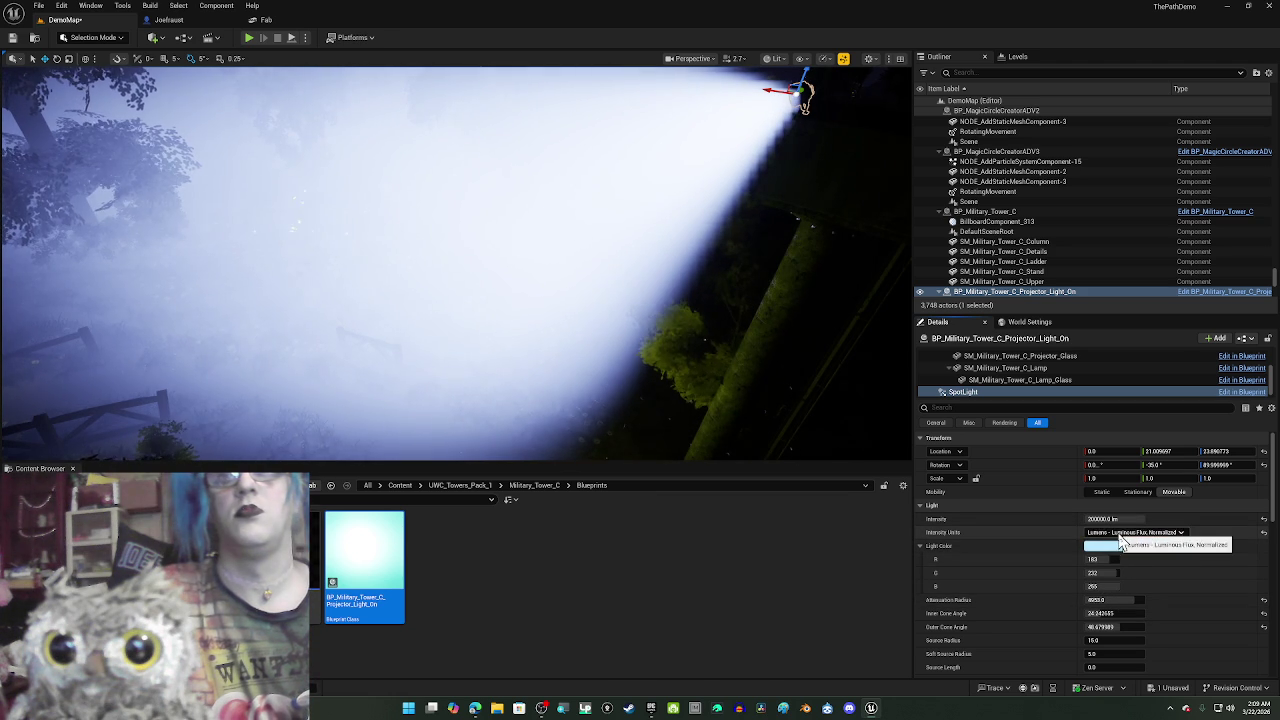
click(1120, 534)
click(1120, 553)
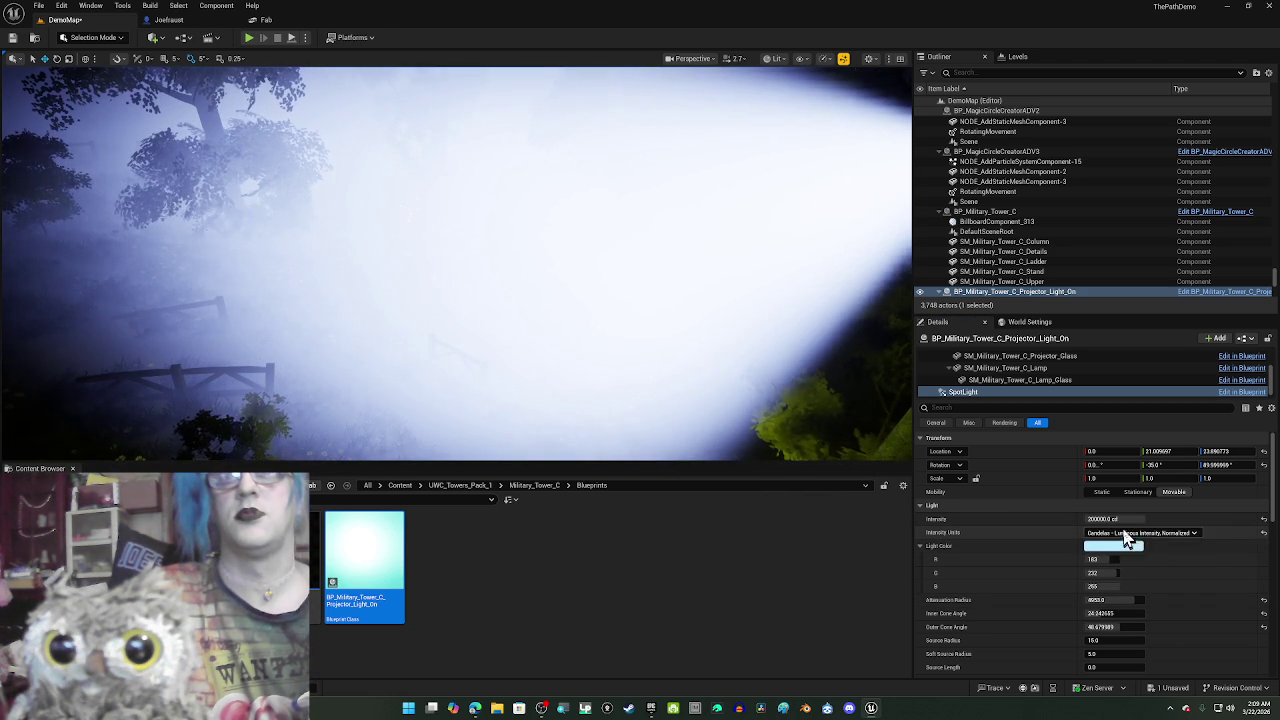
click(1125, 533)
click(1138, 574)
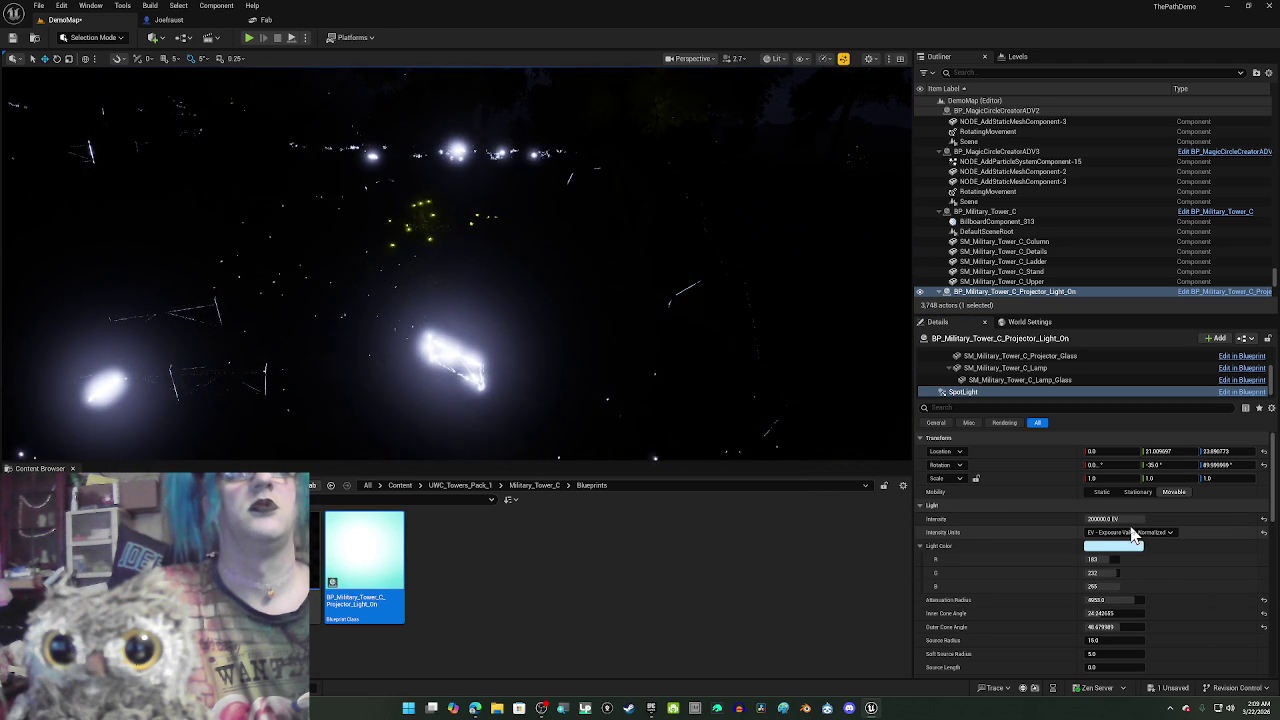
click(1128, 532)
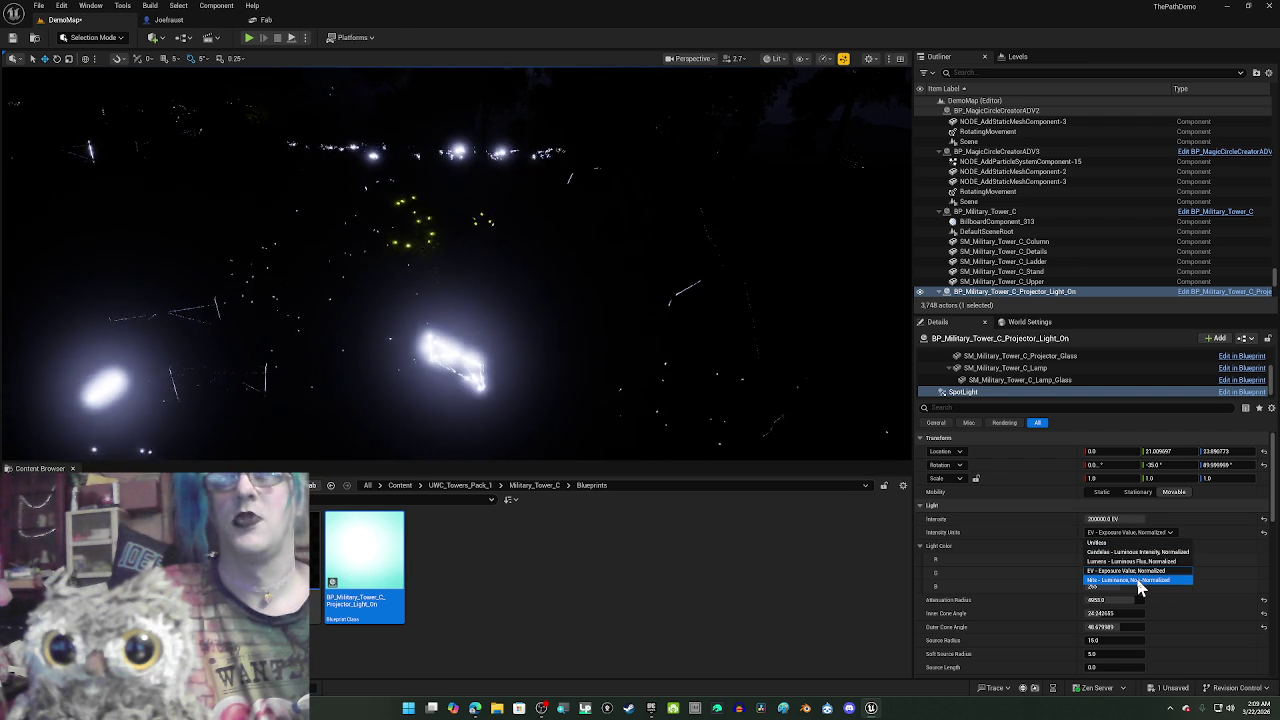
click(1140, 580)
click(1134, 532)
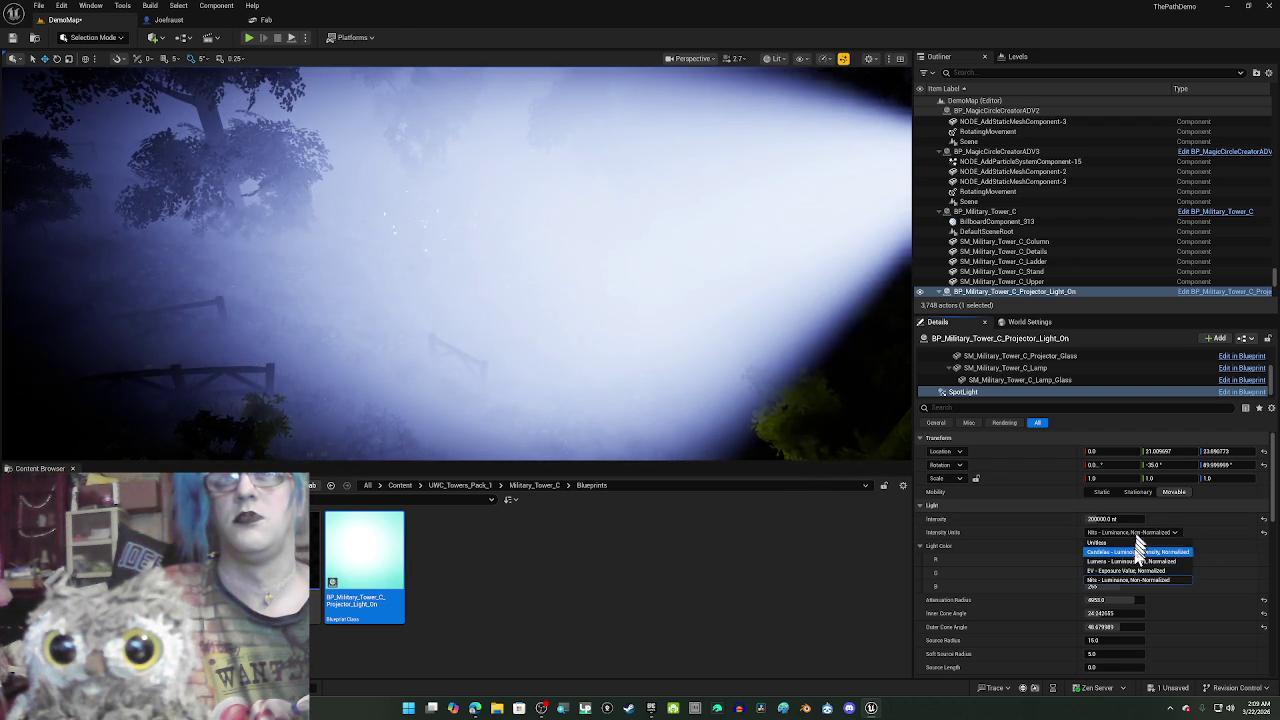
click(1135, 543)
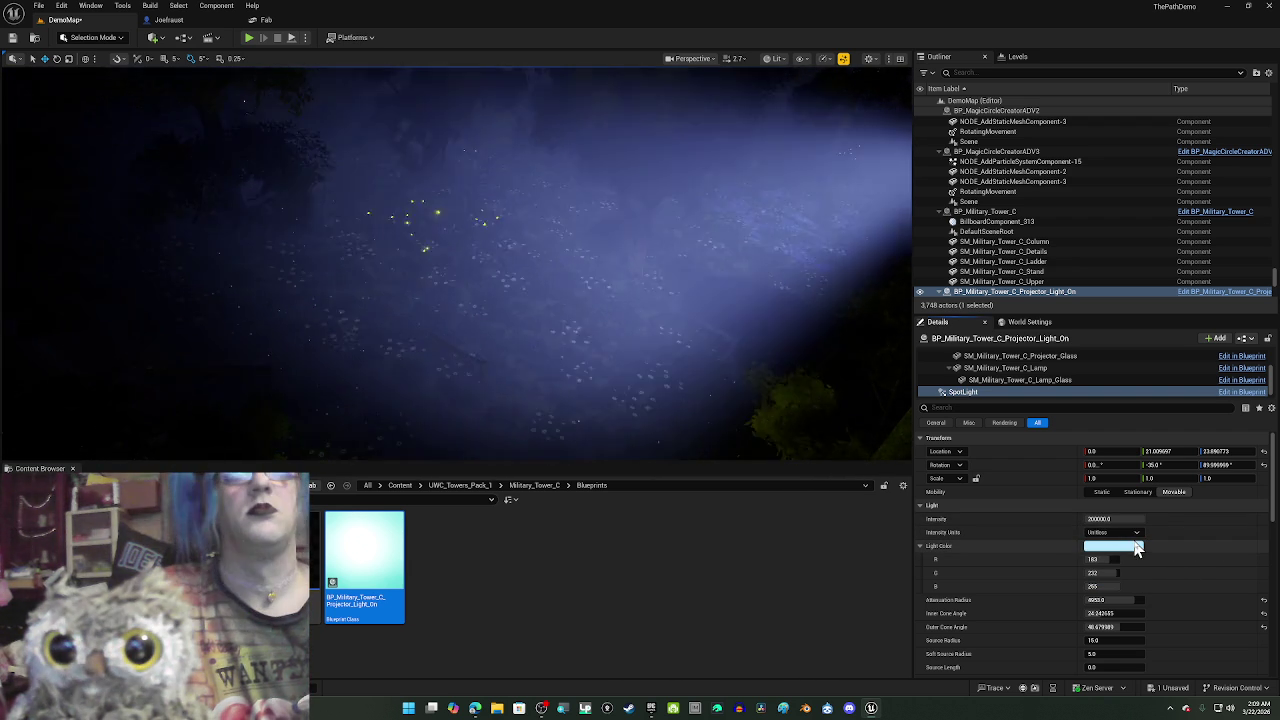
drag(456, 265, 540, 265)
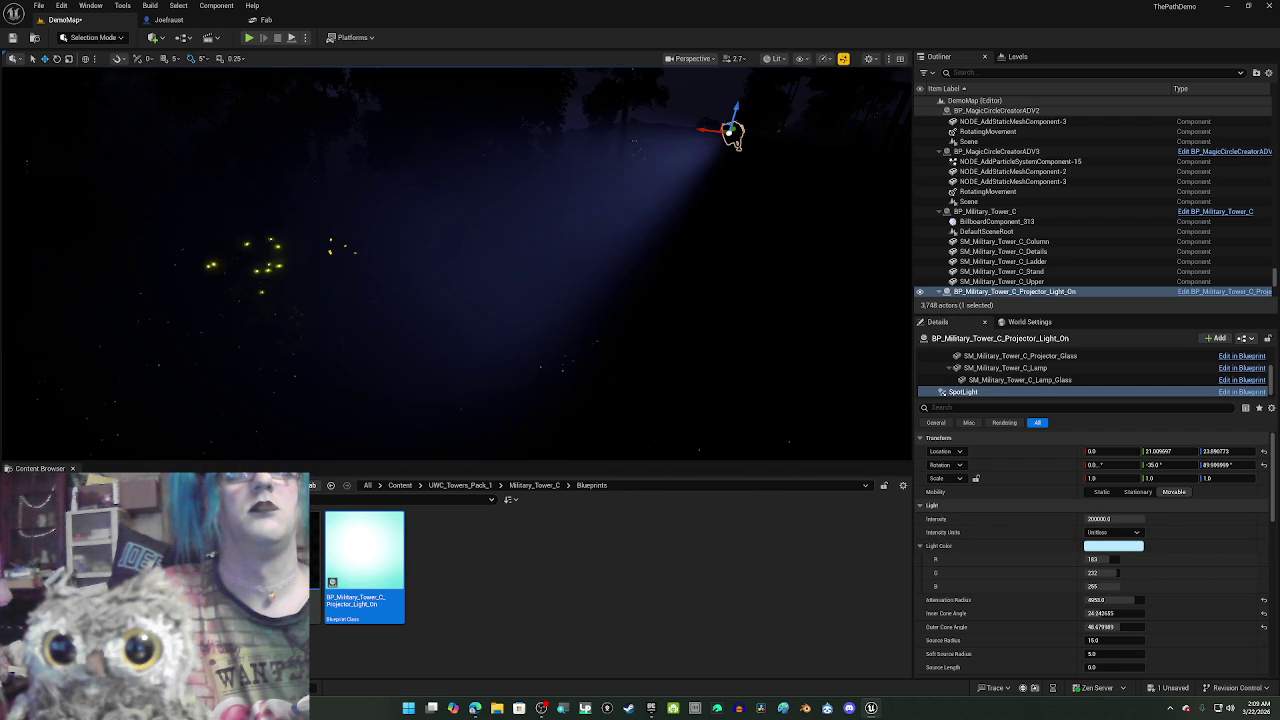
- Add a Spot Light from Place Actors' Lights list onto the forest floor below the beam
click(124, 12)
mouse_move(100, 8)
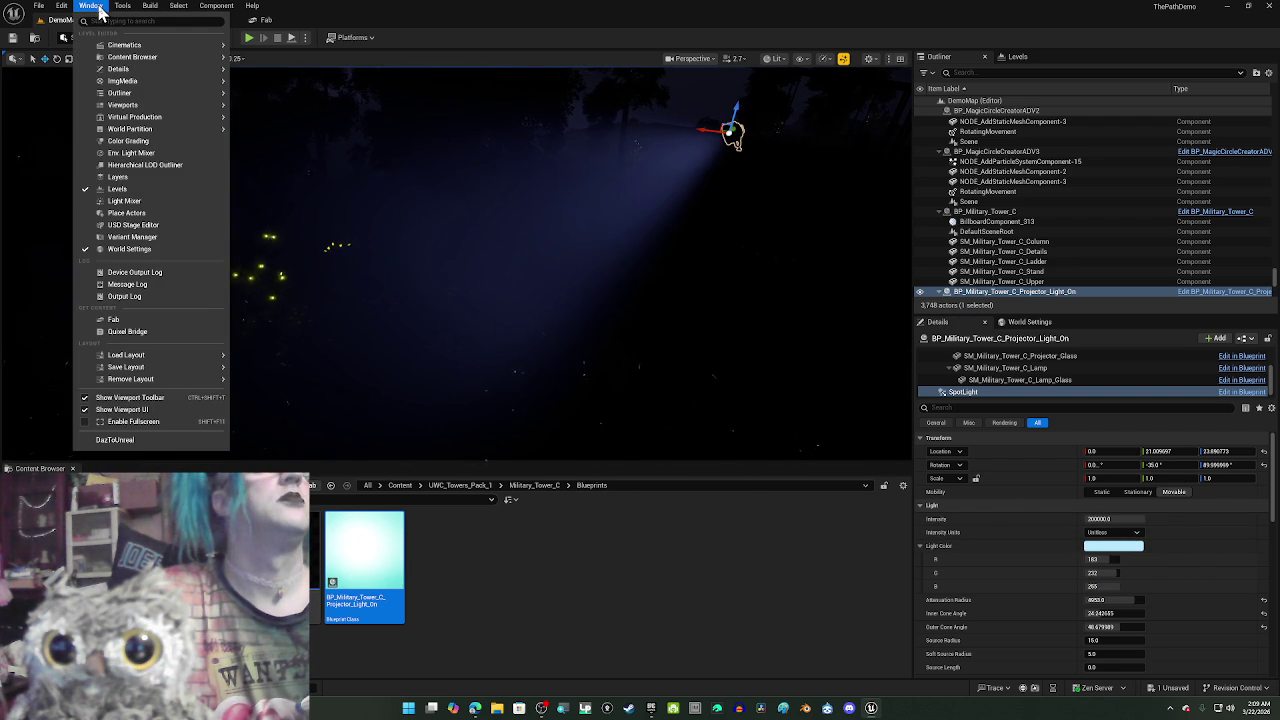
click(149, 213)
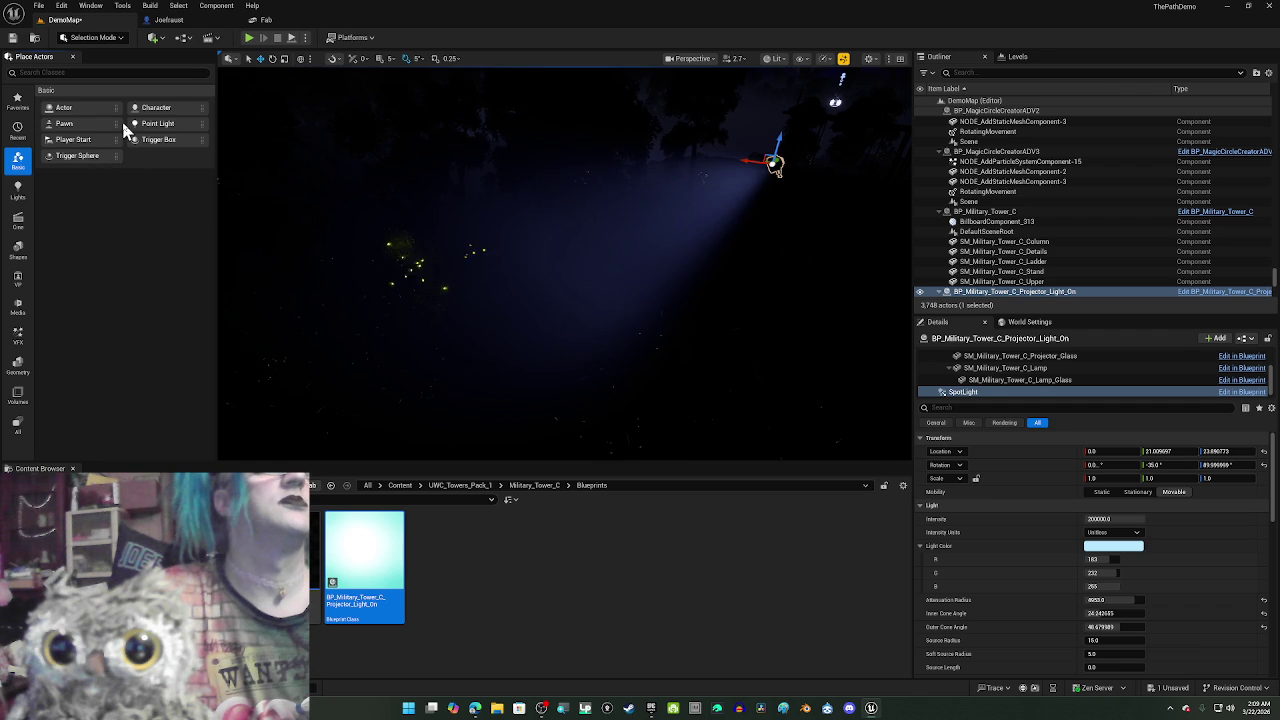
click(17, 195)
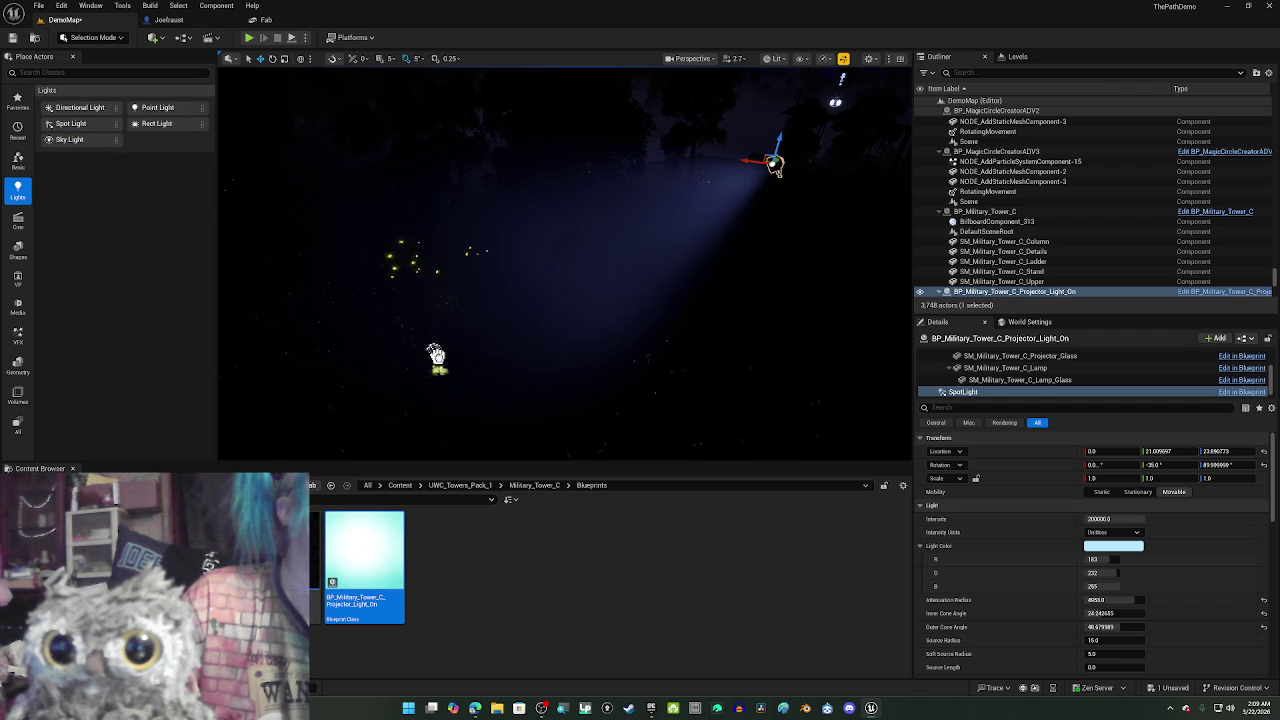
drag(456, 367, 460, 371)
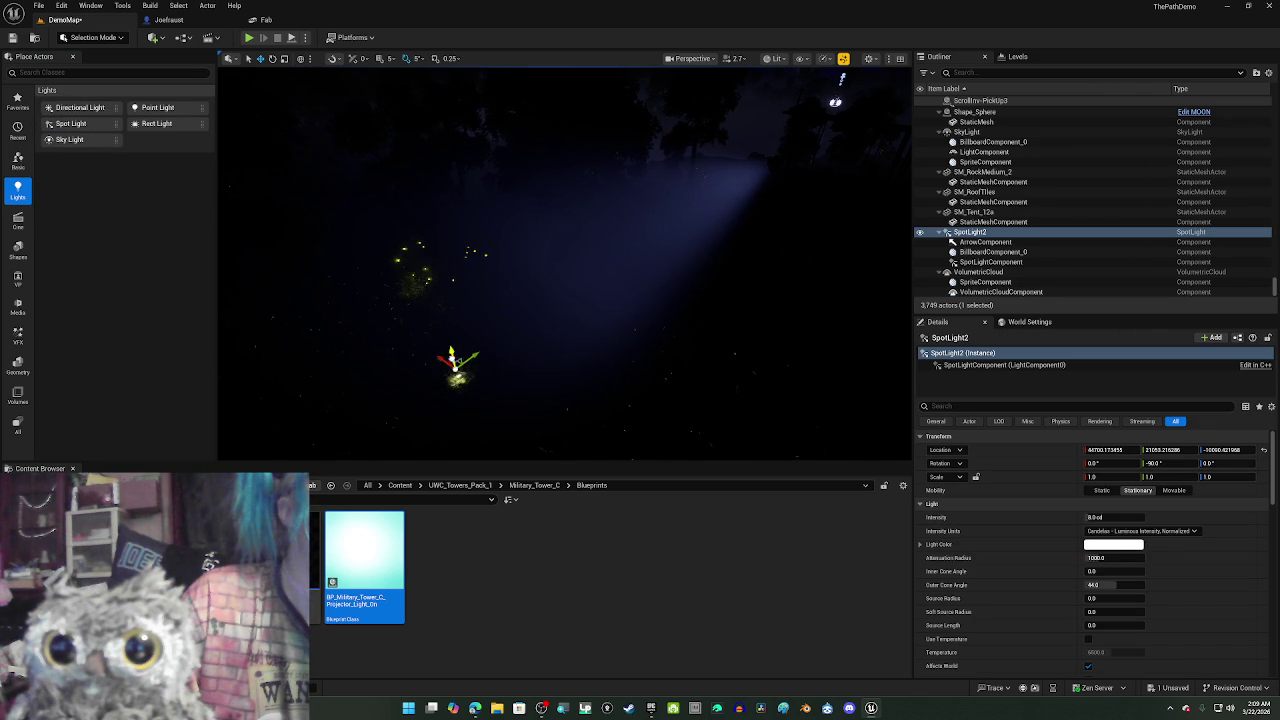